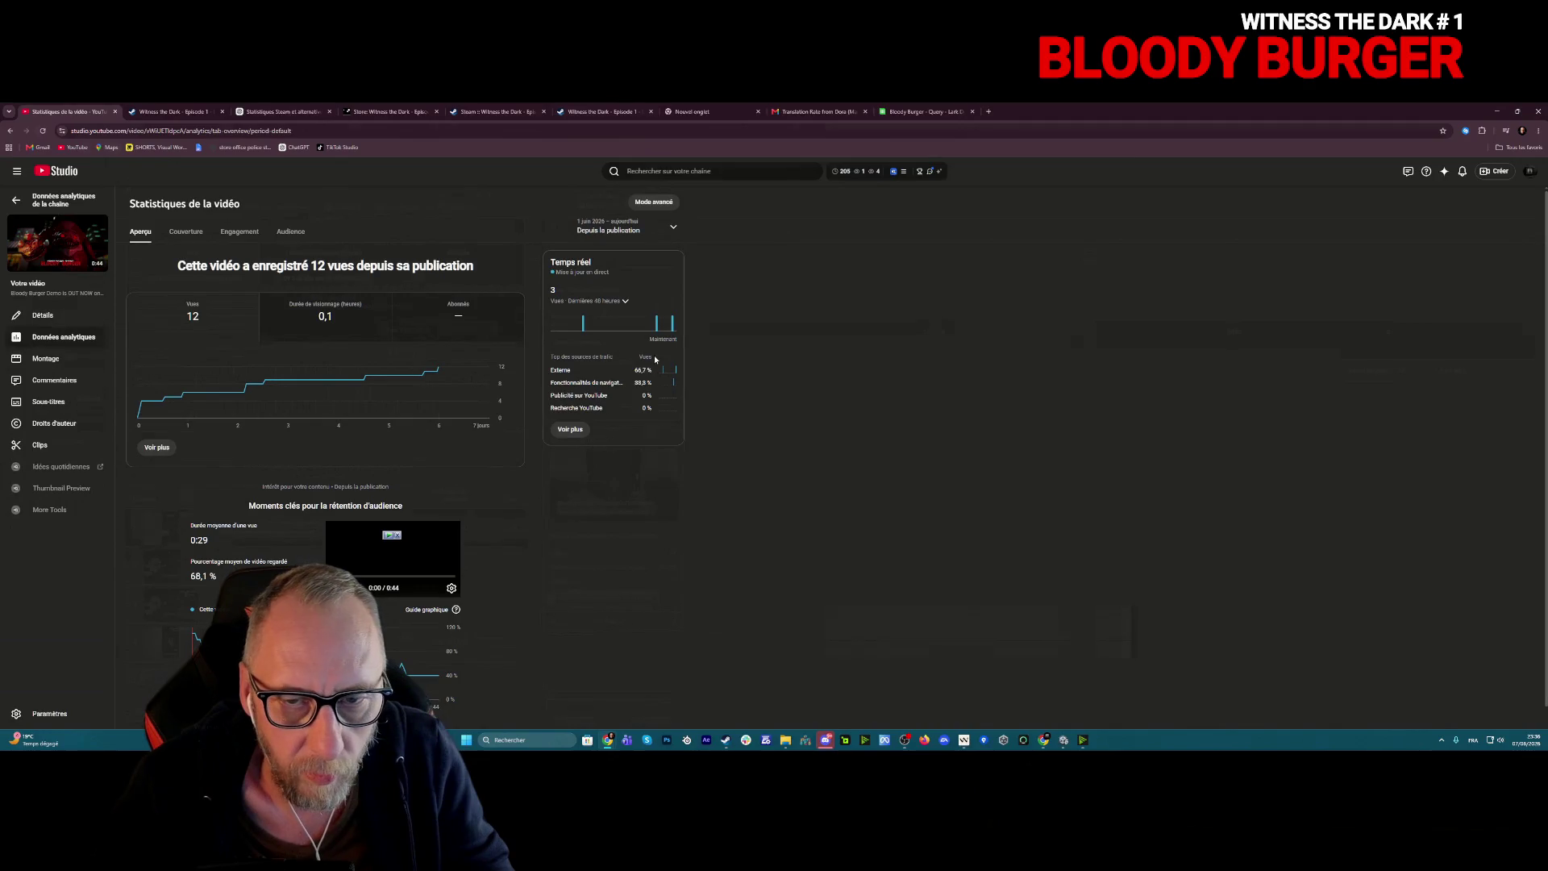
- Check the video's real-time report (12 views), then go to the Bloody Burger Demo Steam store page
left_click(569, 429)
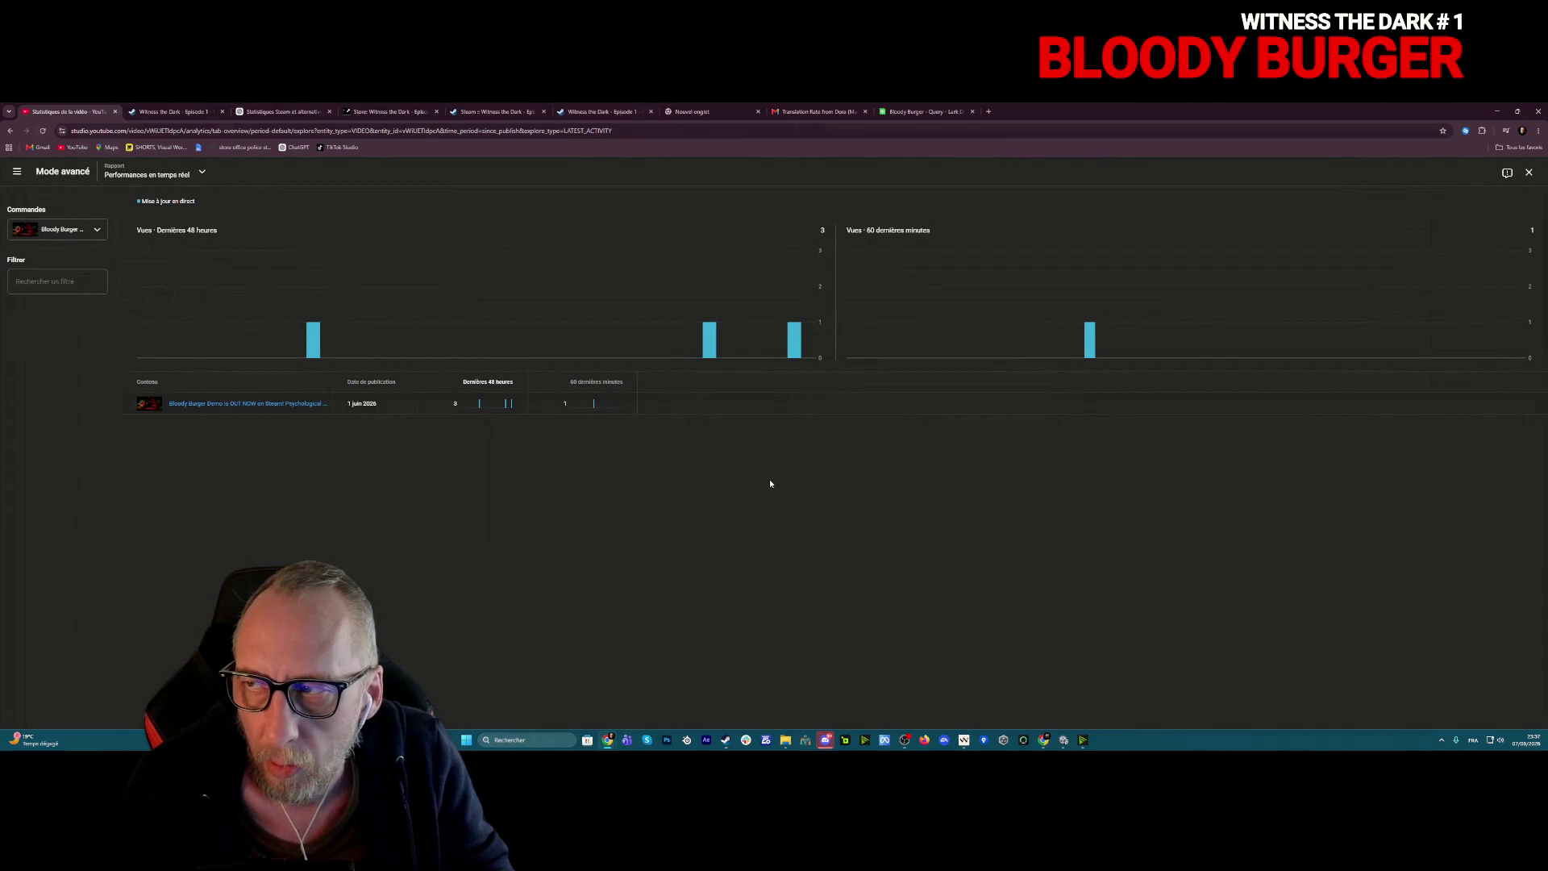
left_click(1529, 173)
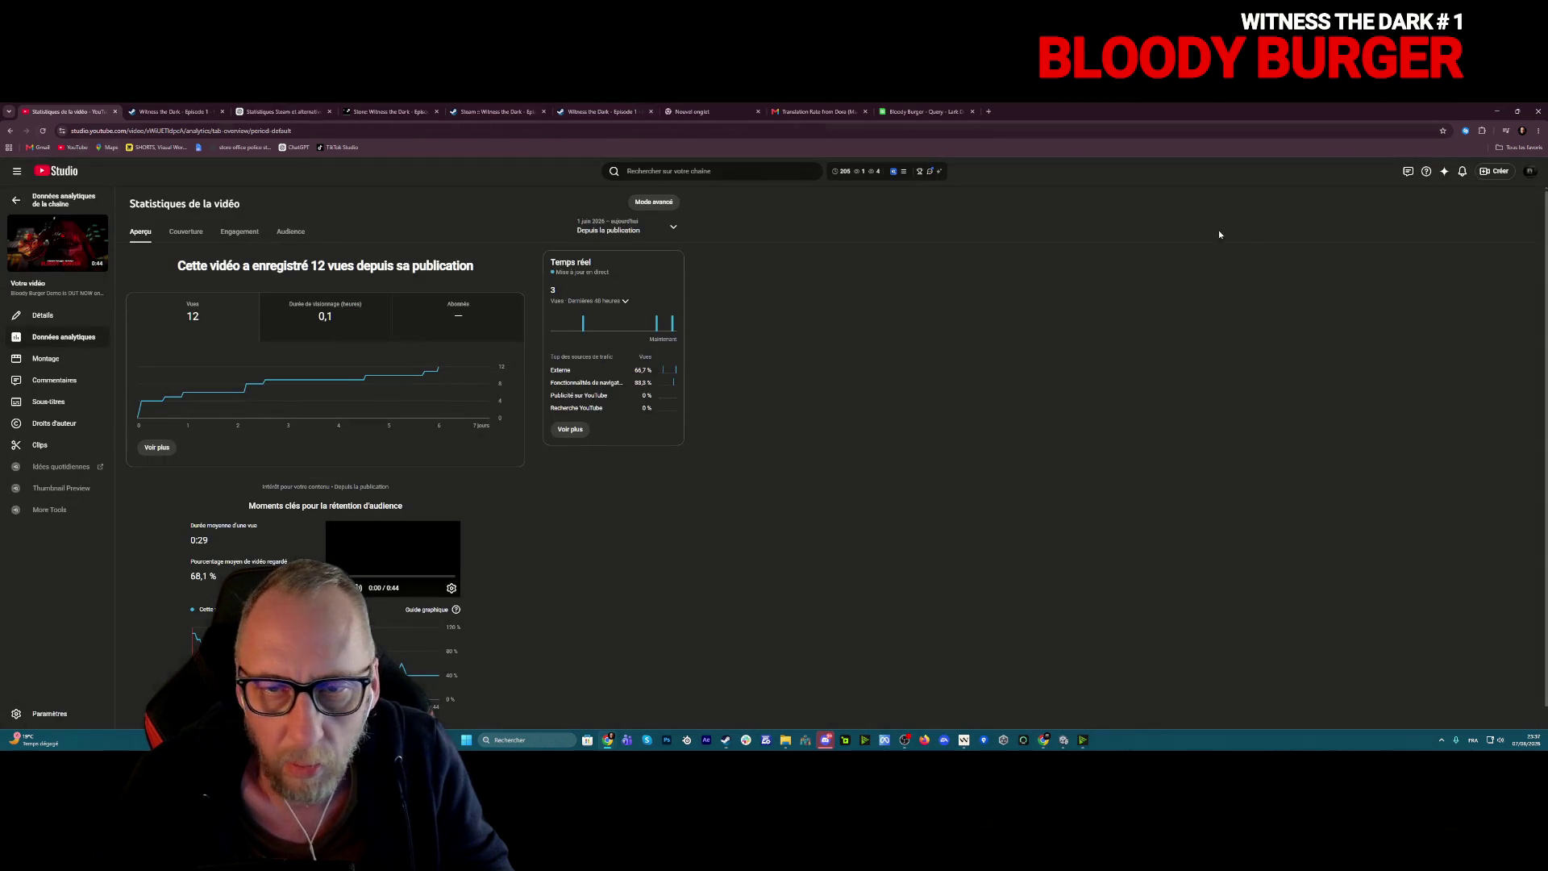
left_click(164, 113)
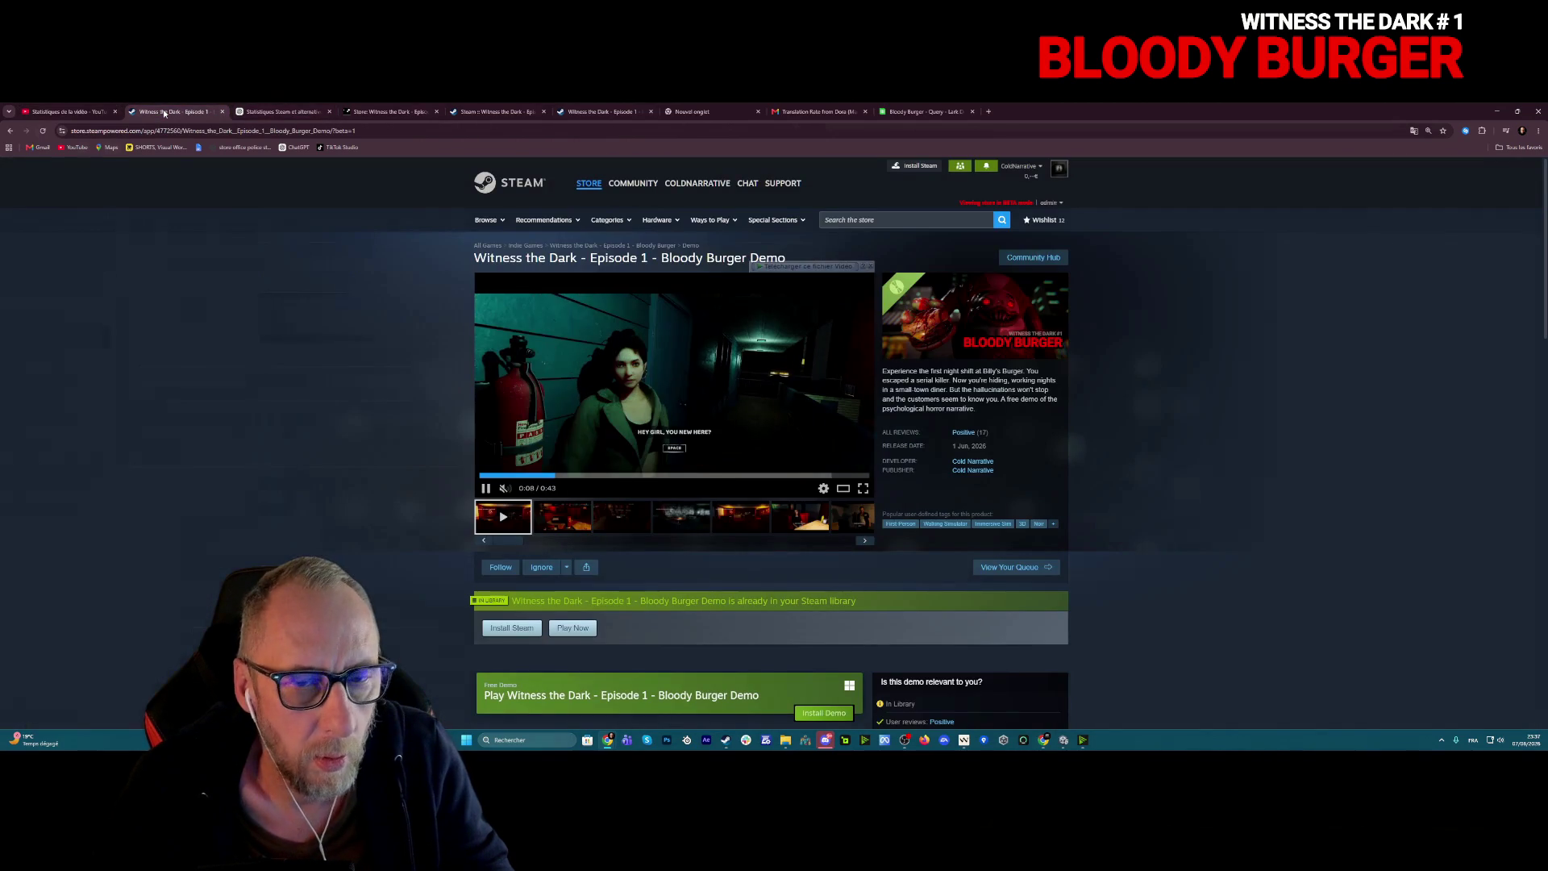
- Bring up the ChatGPT conversation with the 'Help shape Bloody Burger with your feedback' draft
left_click(293, 113)
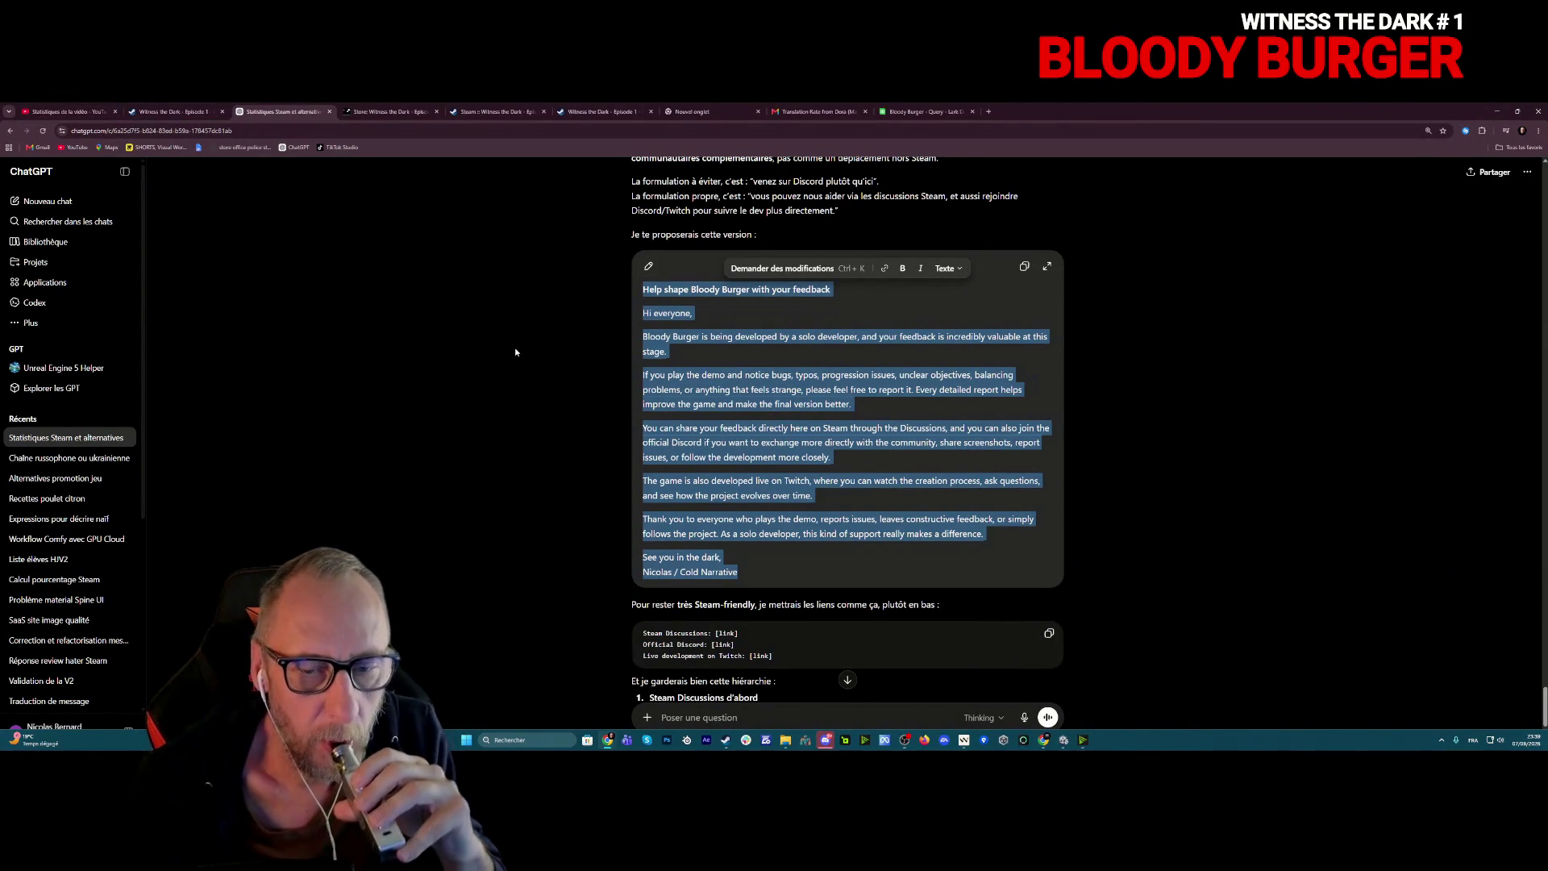
scroll(515, 351, "down", 1)
- Review the drafted announcement, then go to Steam's News editor for 'Witness the Dark - Episode 1 - Bloody Burger'
scroll(515, 352, "up", 1)
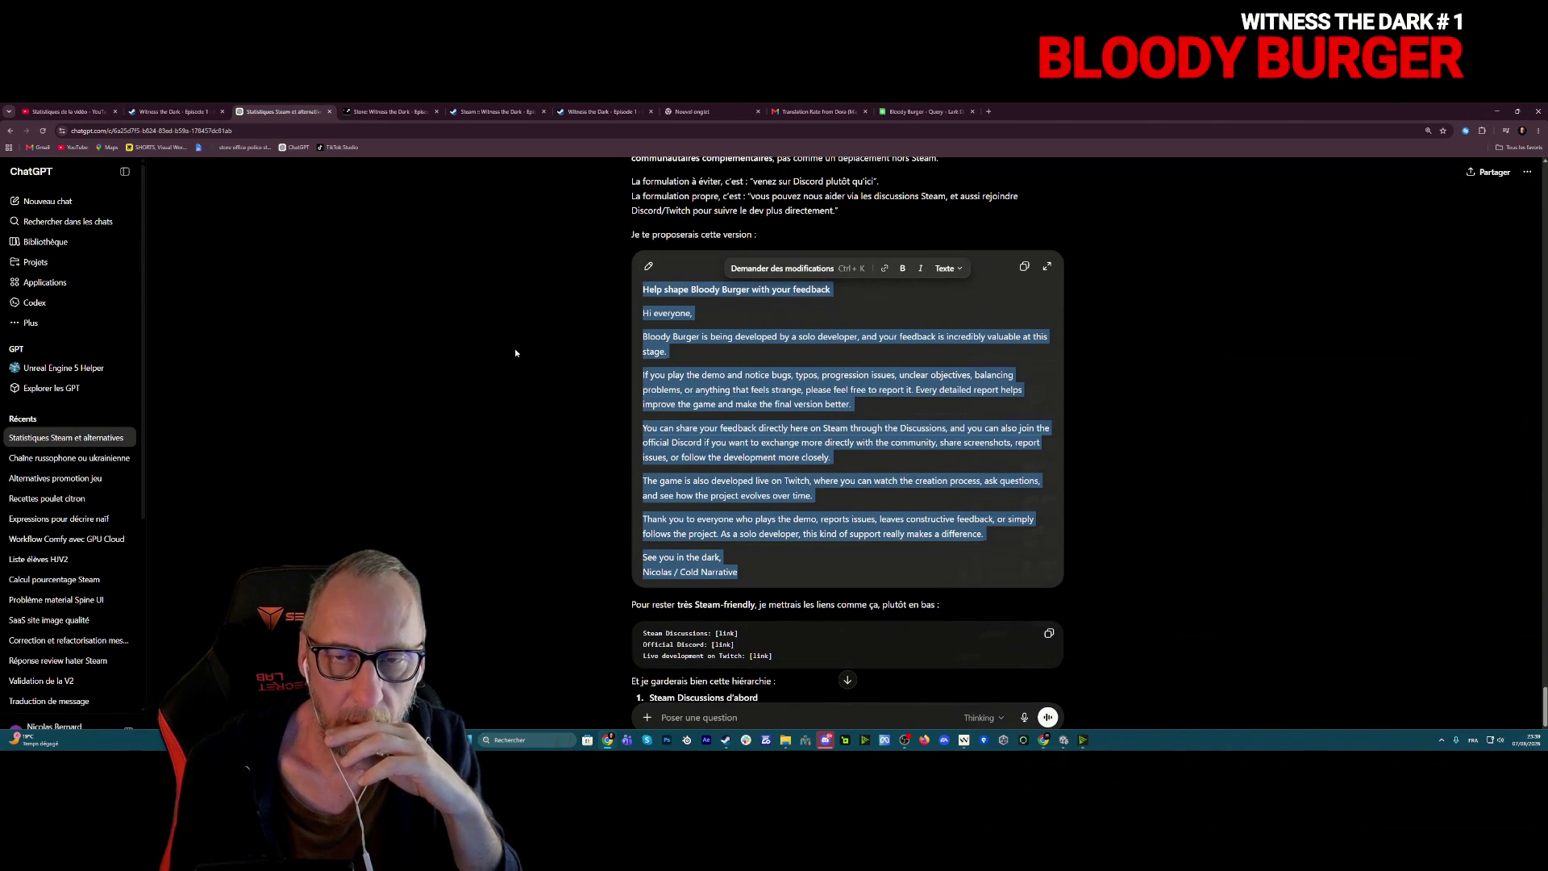
left_click(470, 113)
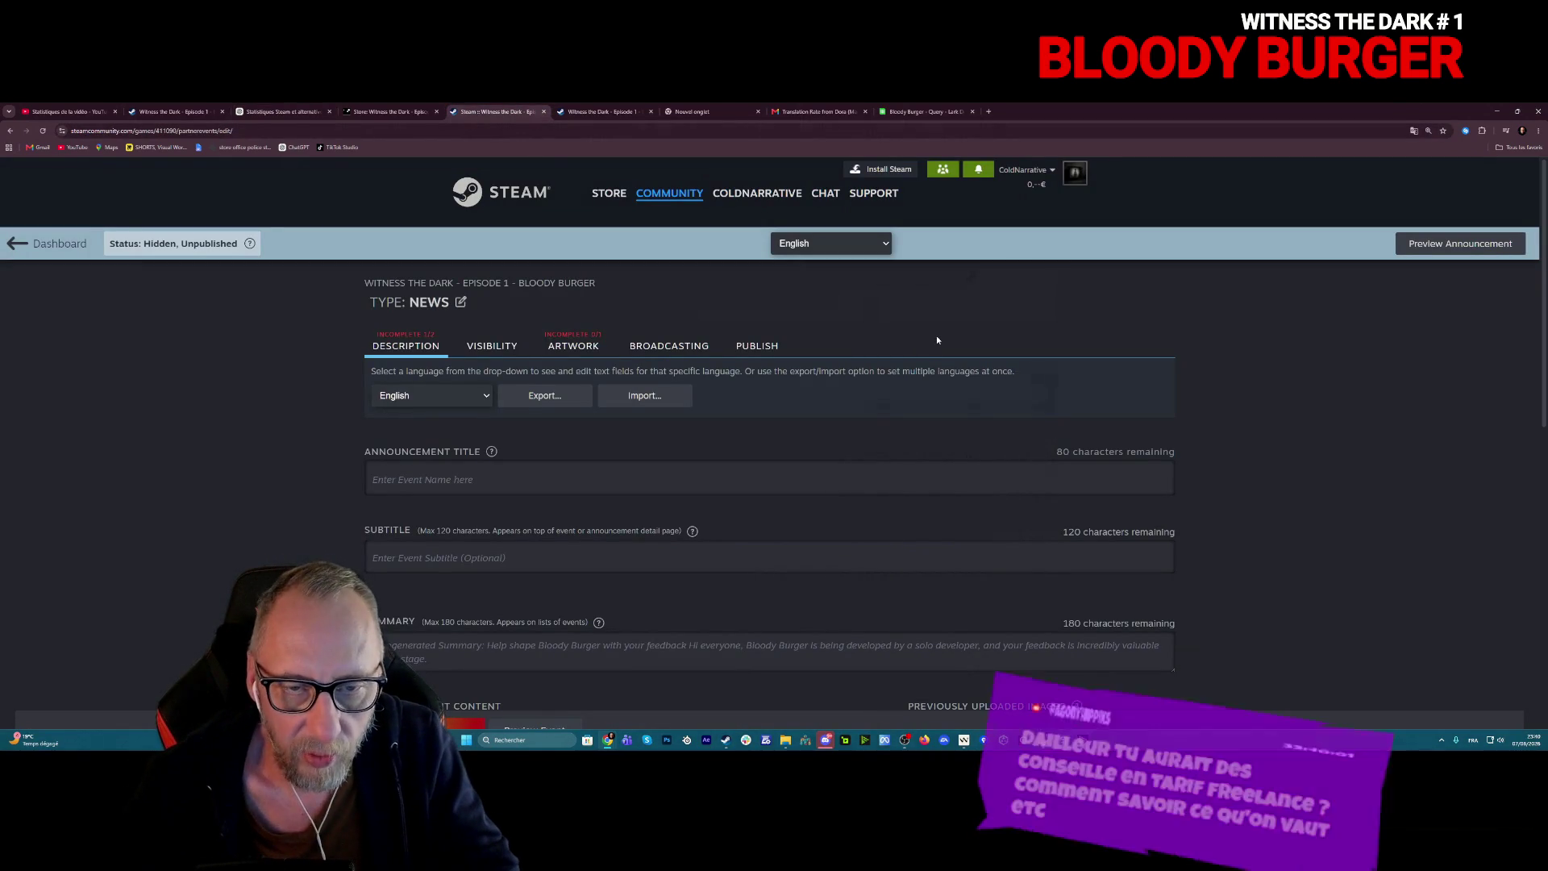
- Open the Description tab's Import... file picker in the Steamworks event editor
scroll(936, 336, "down", 1)
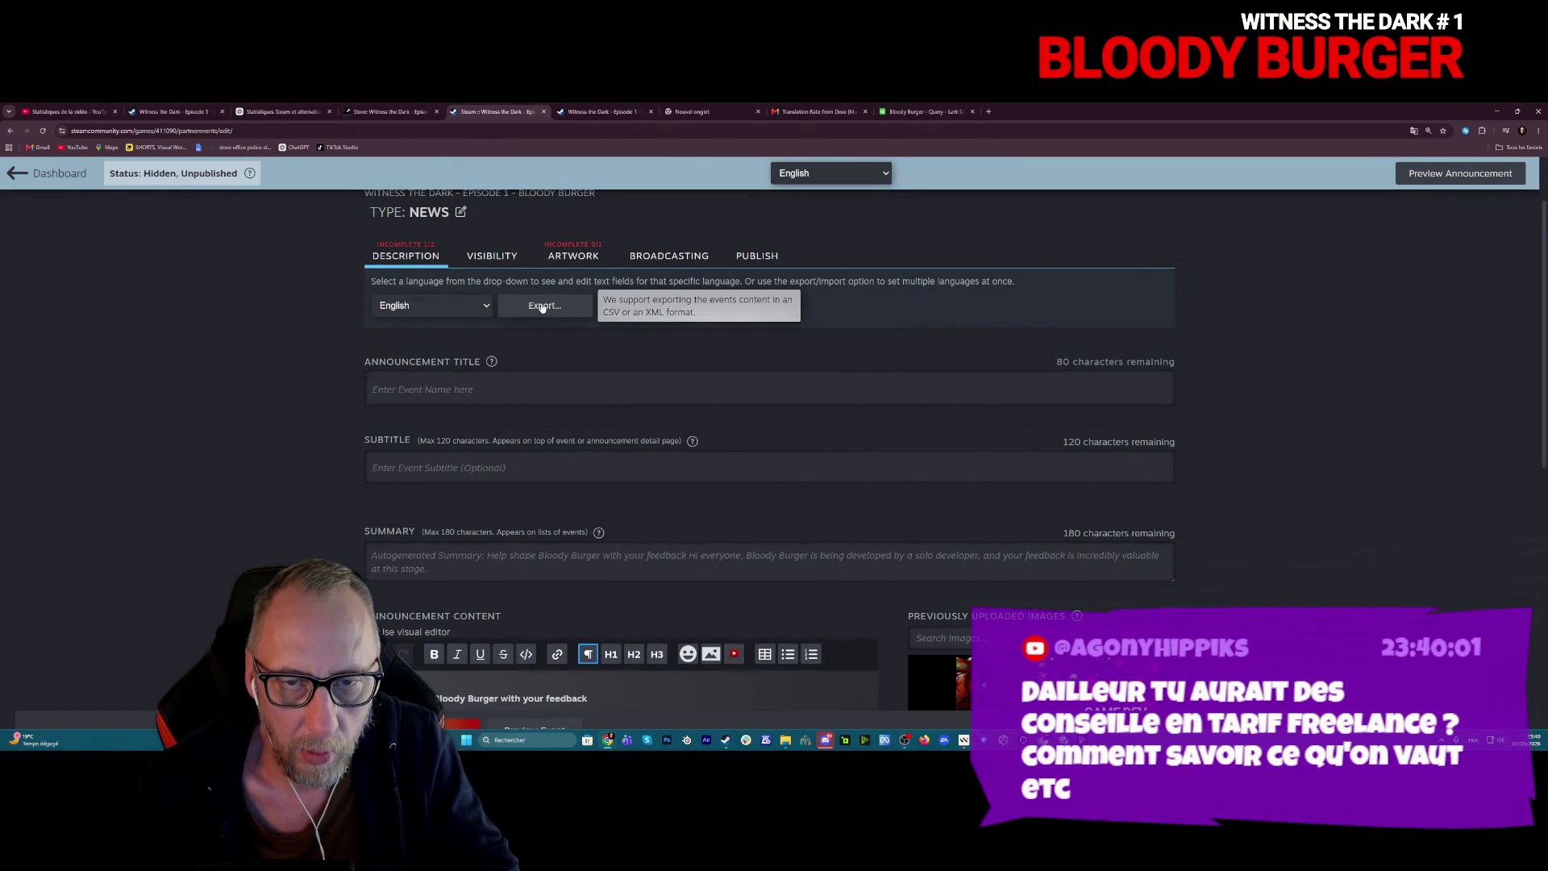
left_click(656, 307)
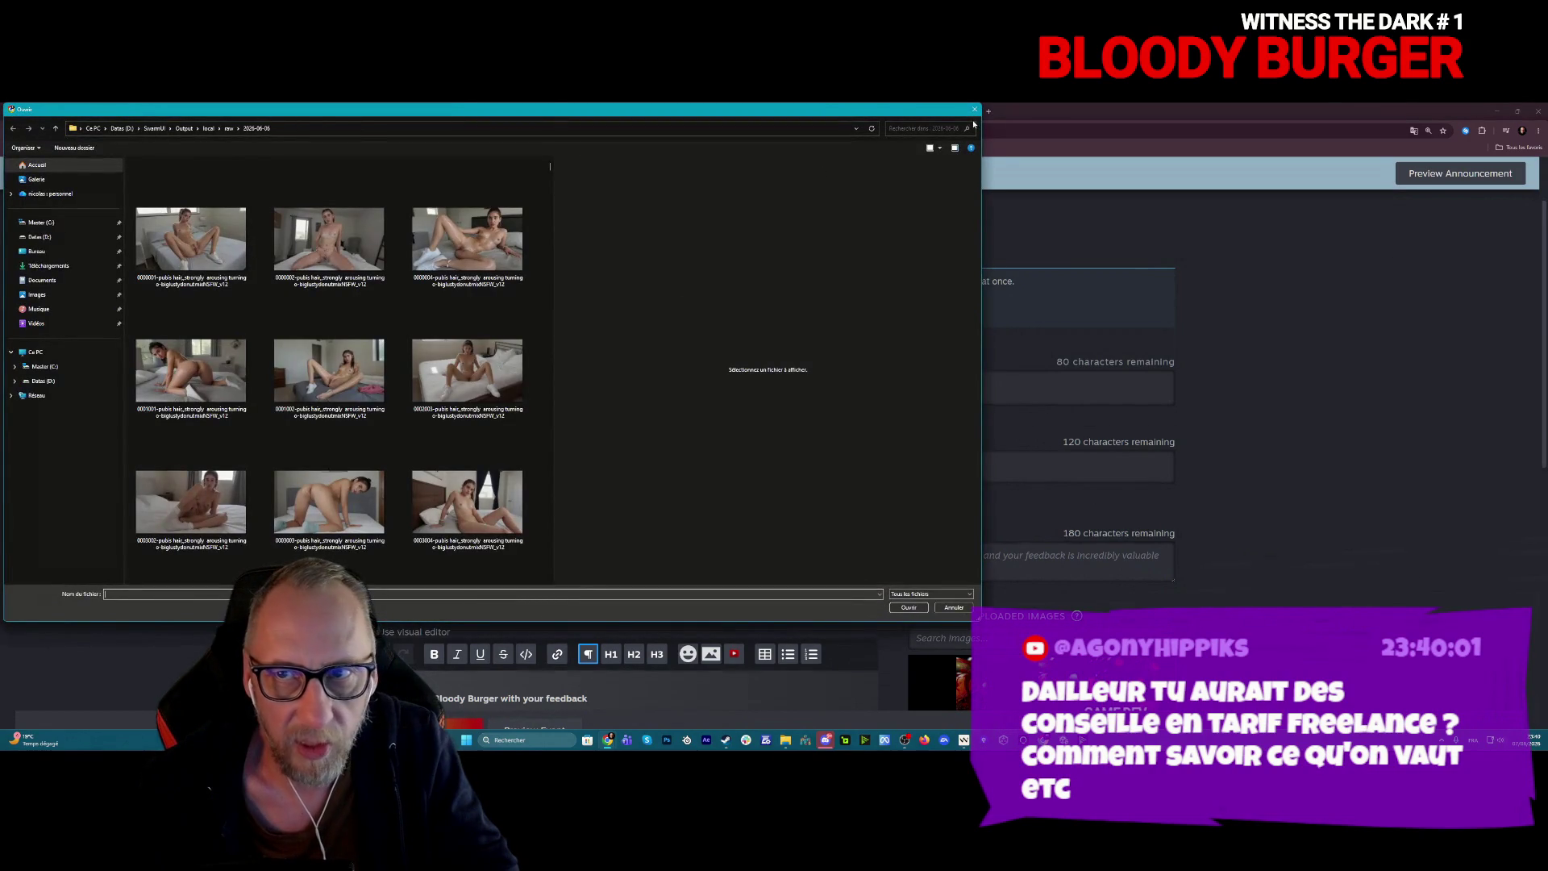
- Dismiss the Ouvrir file dialog without importing any file
left_click(974, 110)
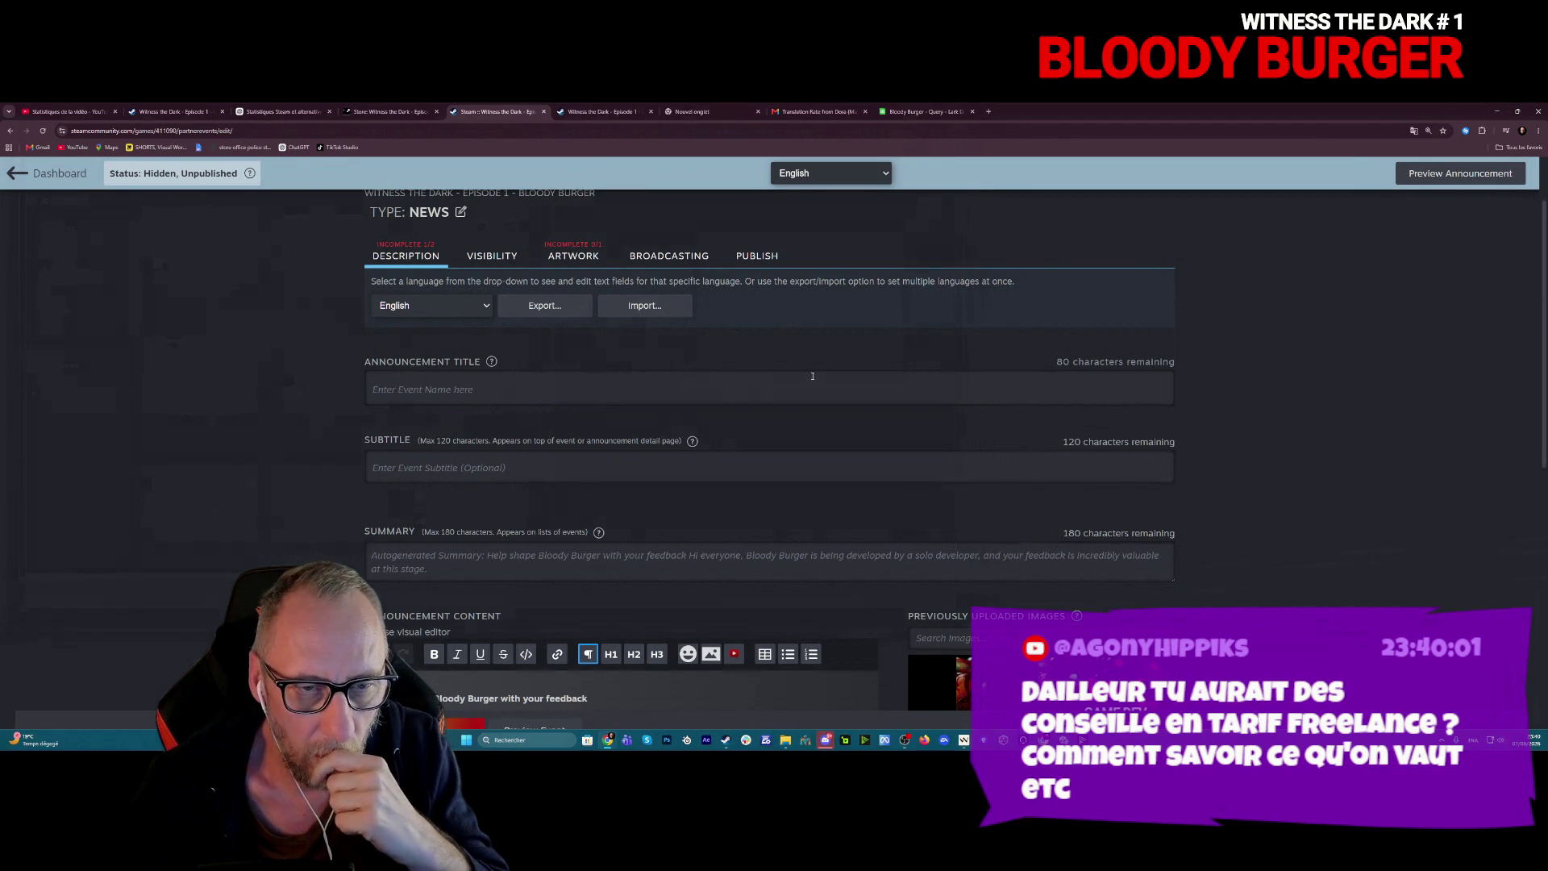
- Copy Steam's hint about using export/import to set multiple languages, then return to YouTube Studio
scroll(813, 376, "down", 3)
scroll(812, 379, "down", 1)
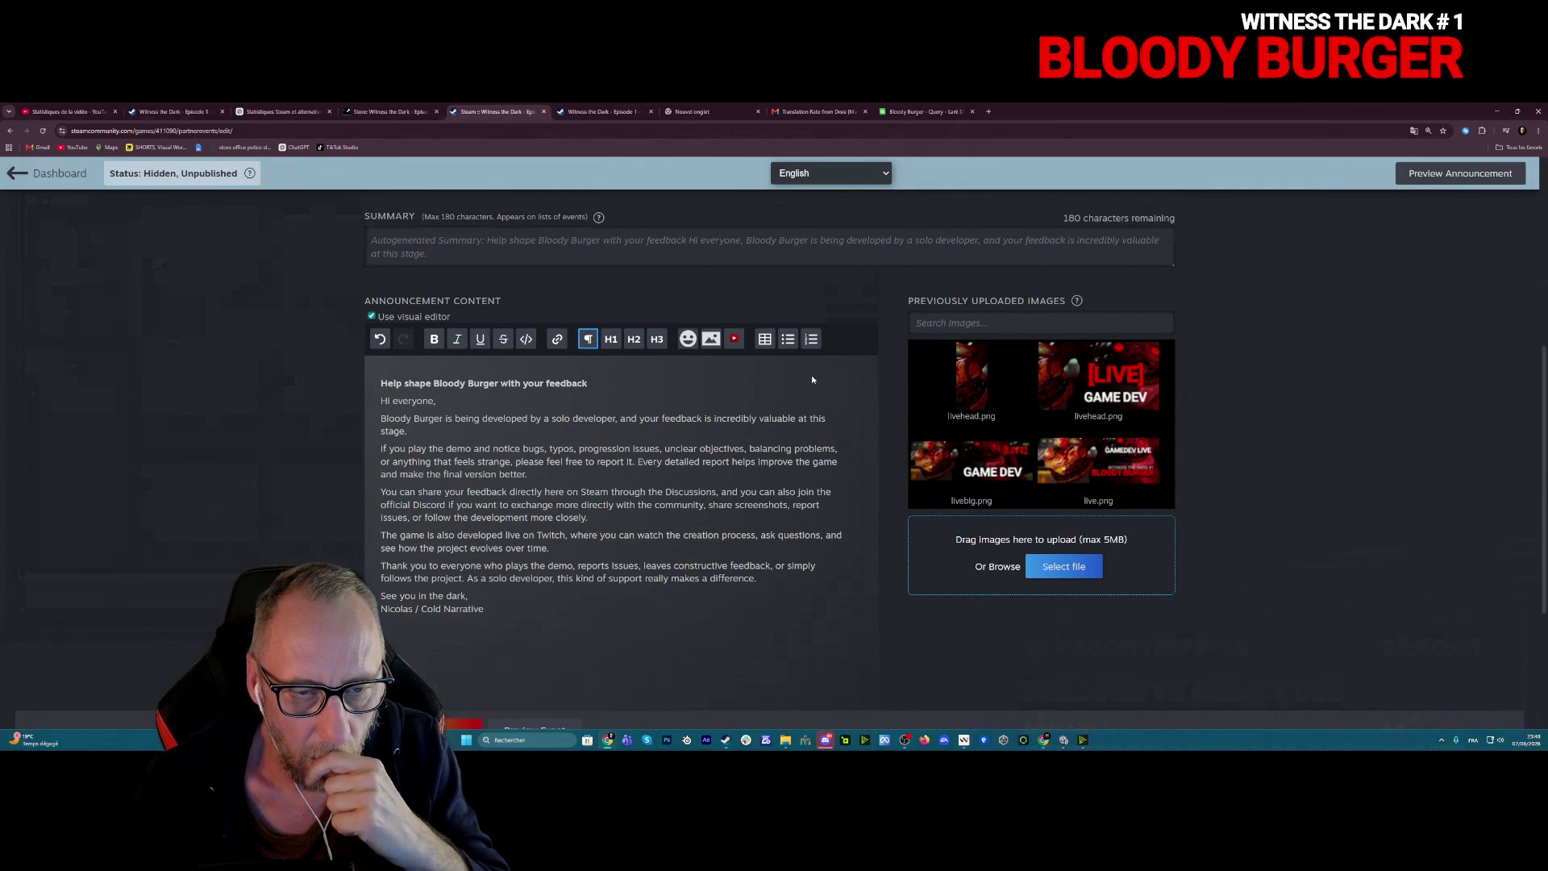
scroll(813, 379, "down", 1)
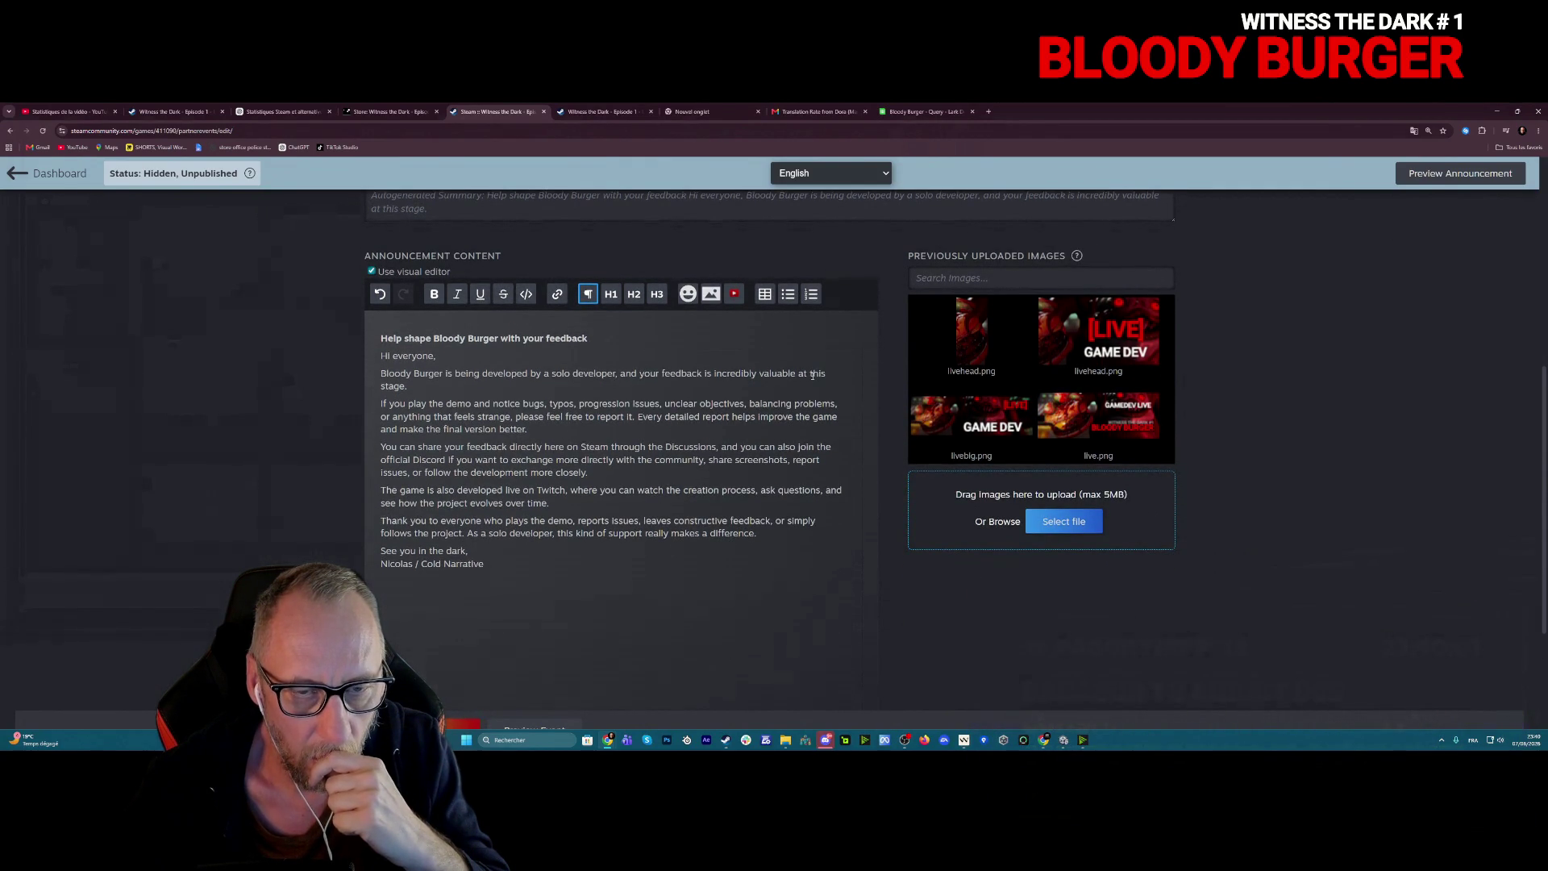
scroll(813, 375, "down", 1)
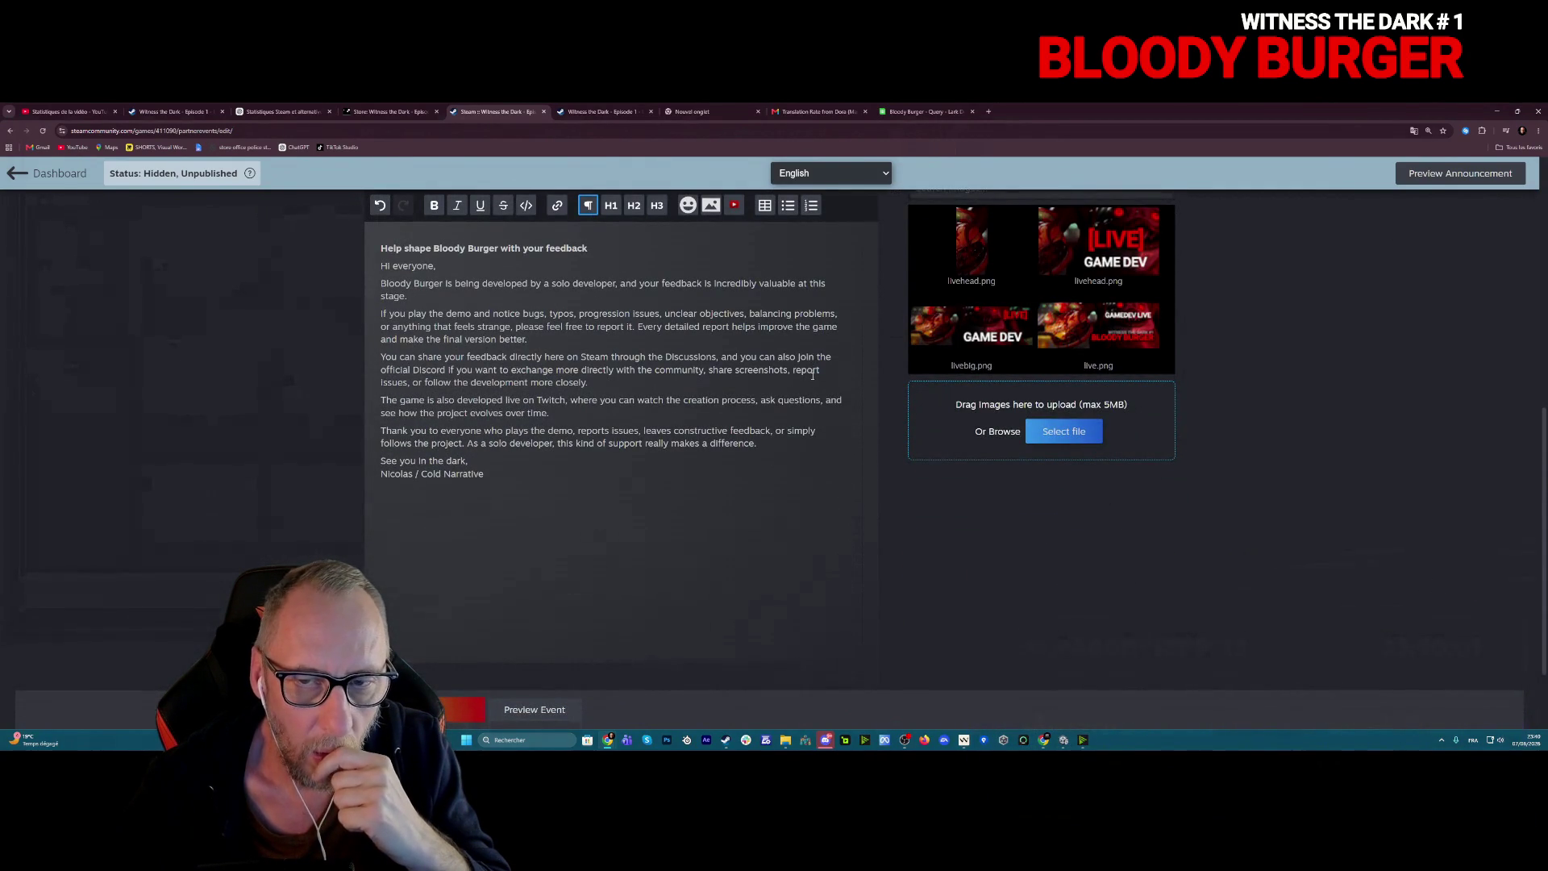
scroll(813, 374, "up", 1)
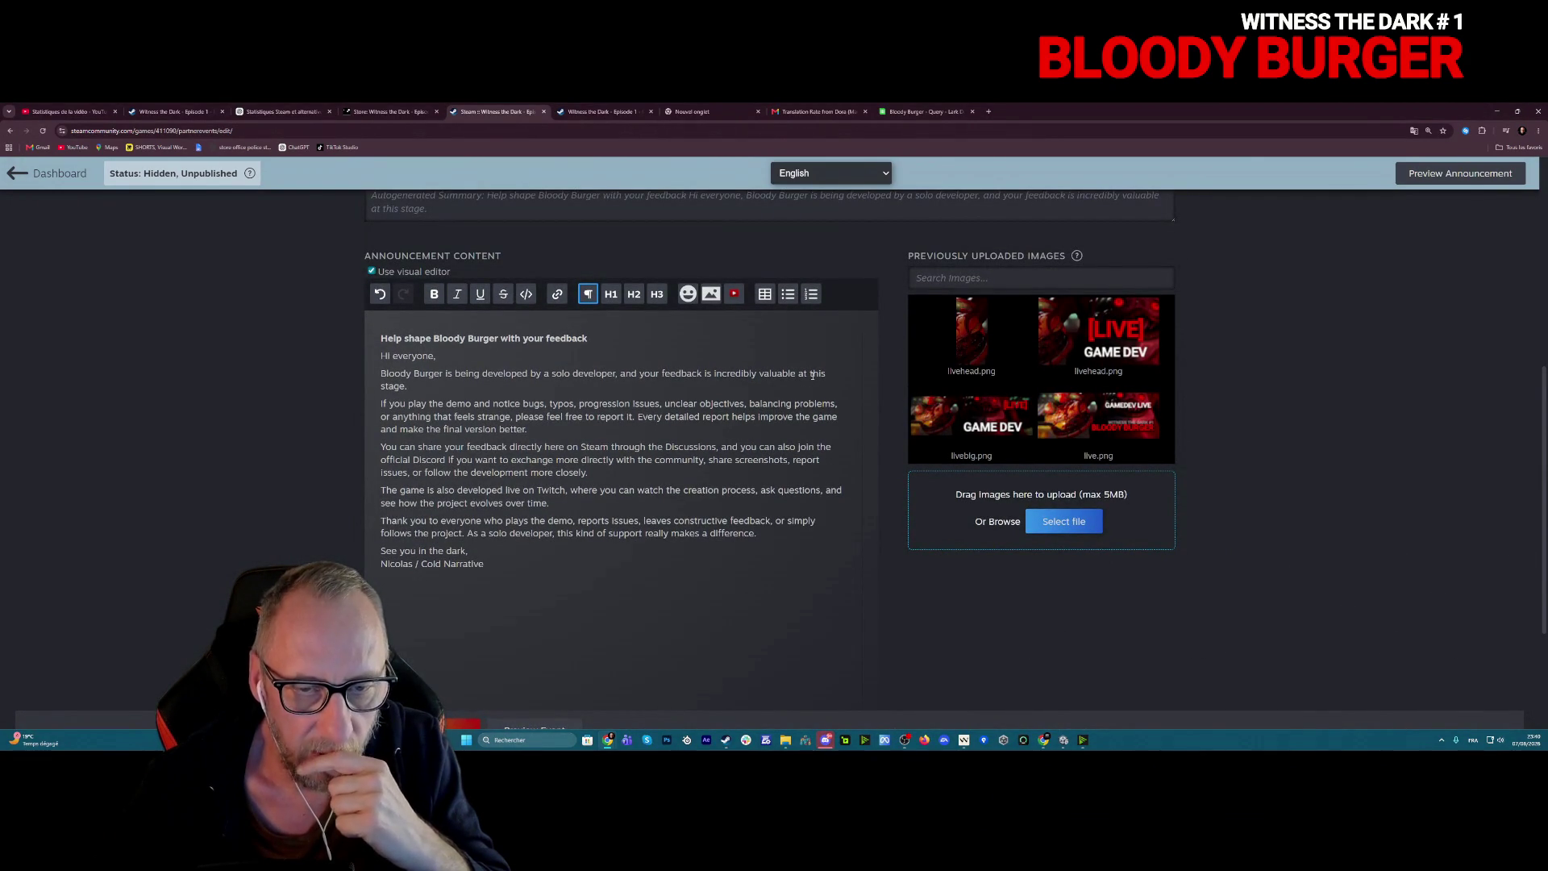
scroll(812, 375, "up", 2)
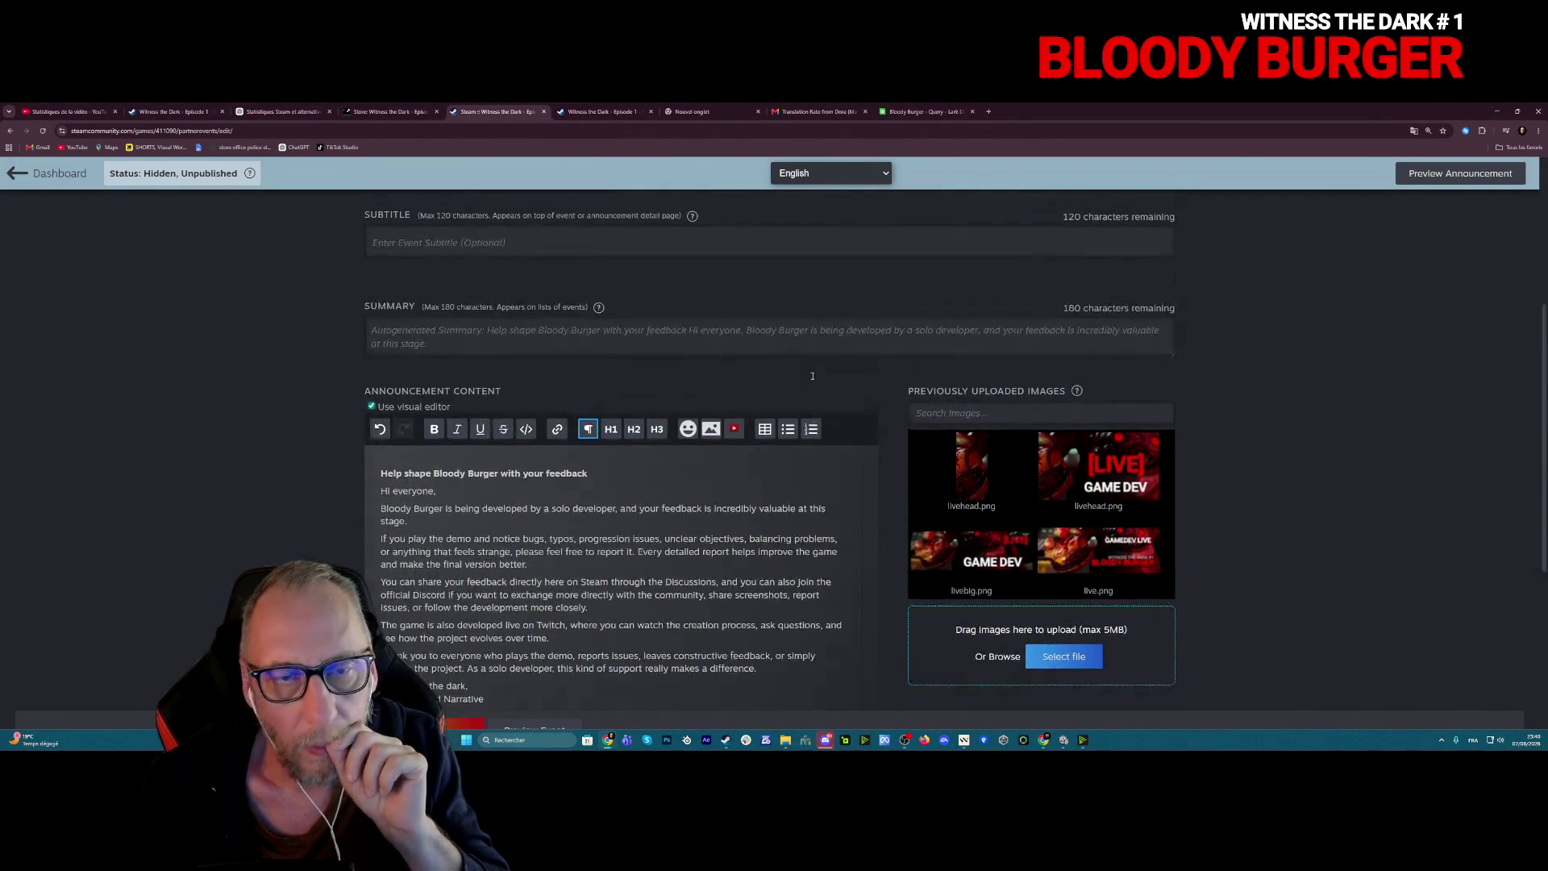
scroll(812, 376, "up", 3)
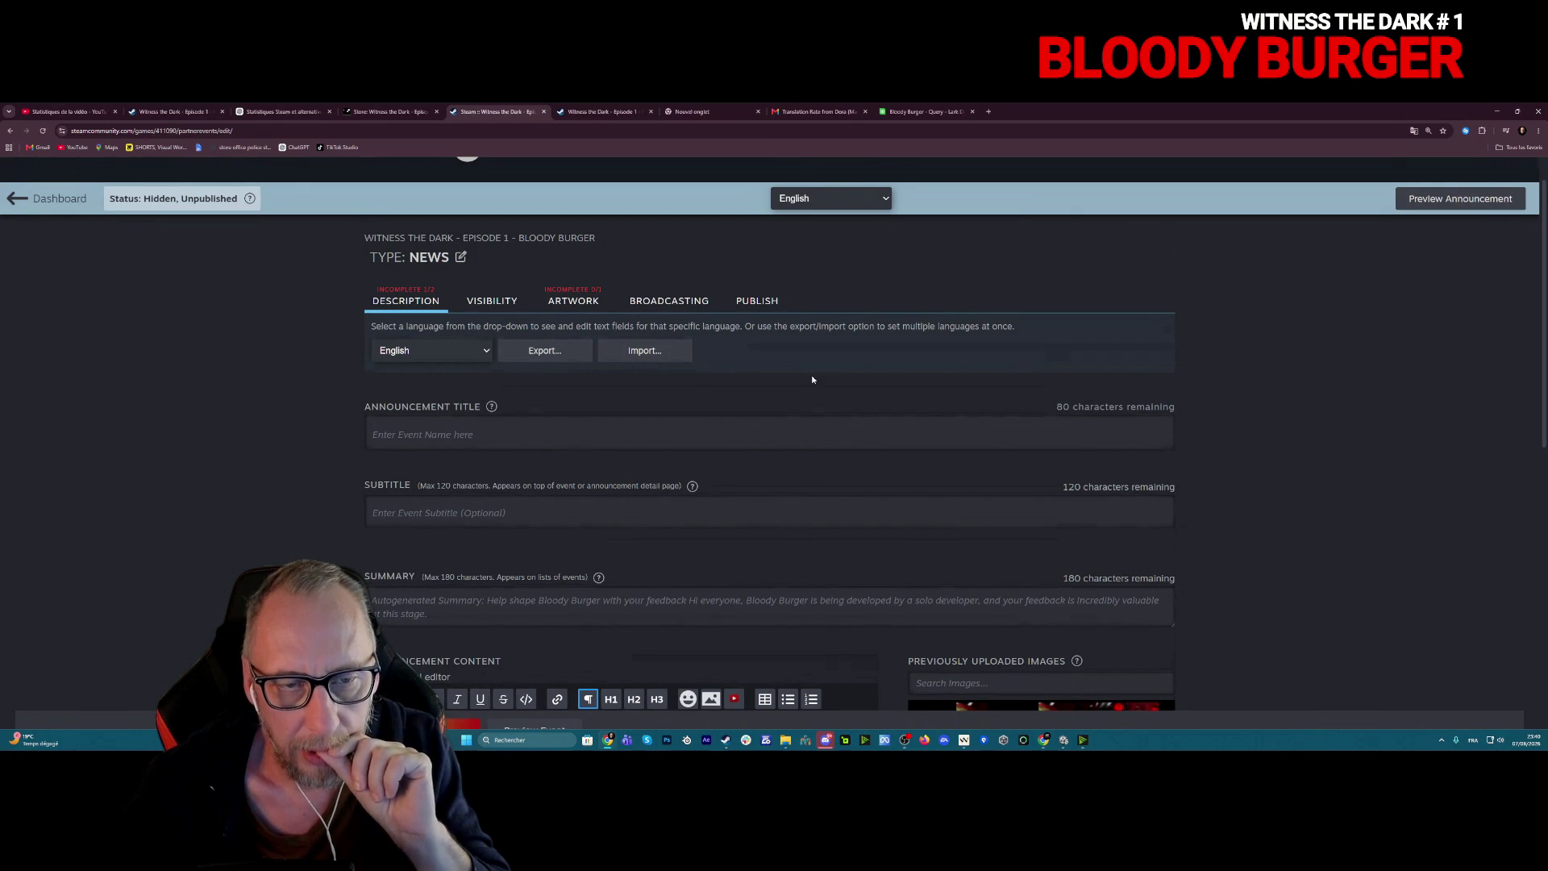
scroll(812, 379, "down", 2)
scroll(812, 375, "down", 5)
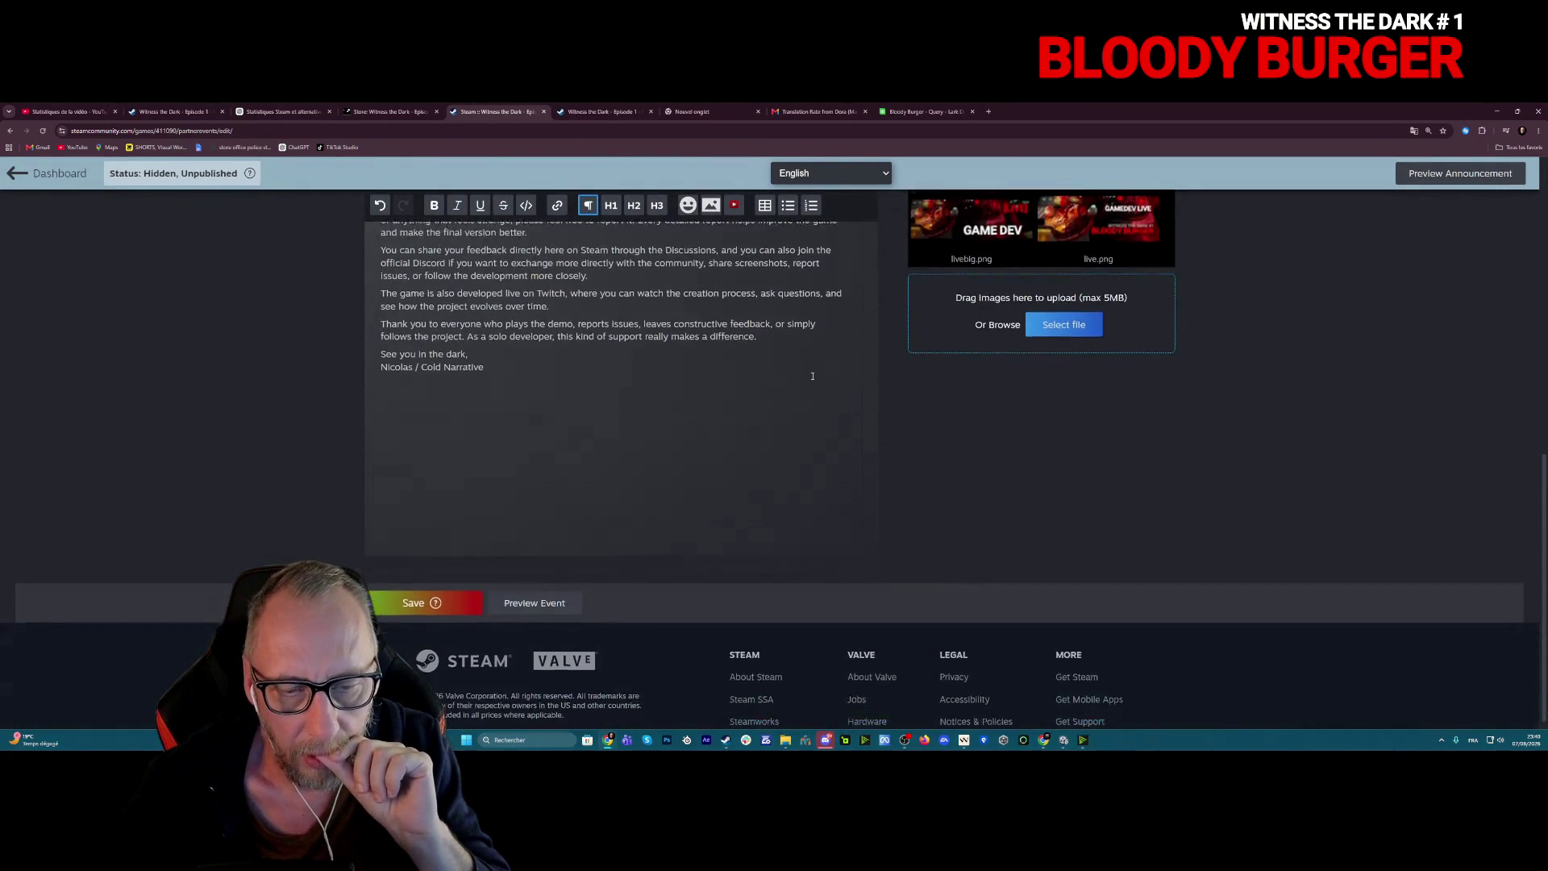
scroll(812, 375, "up", 4)
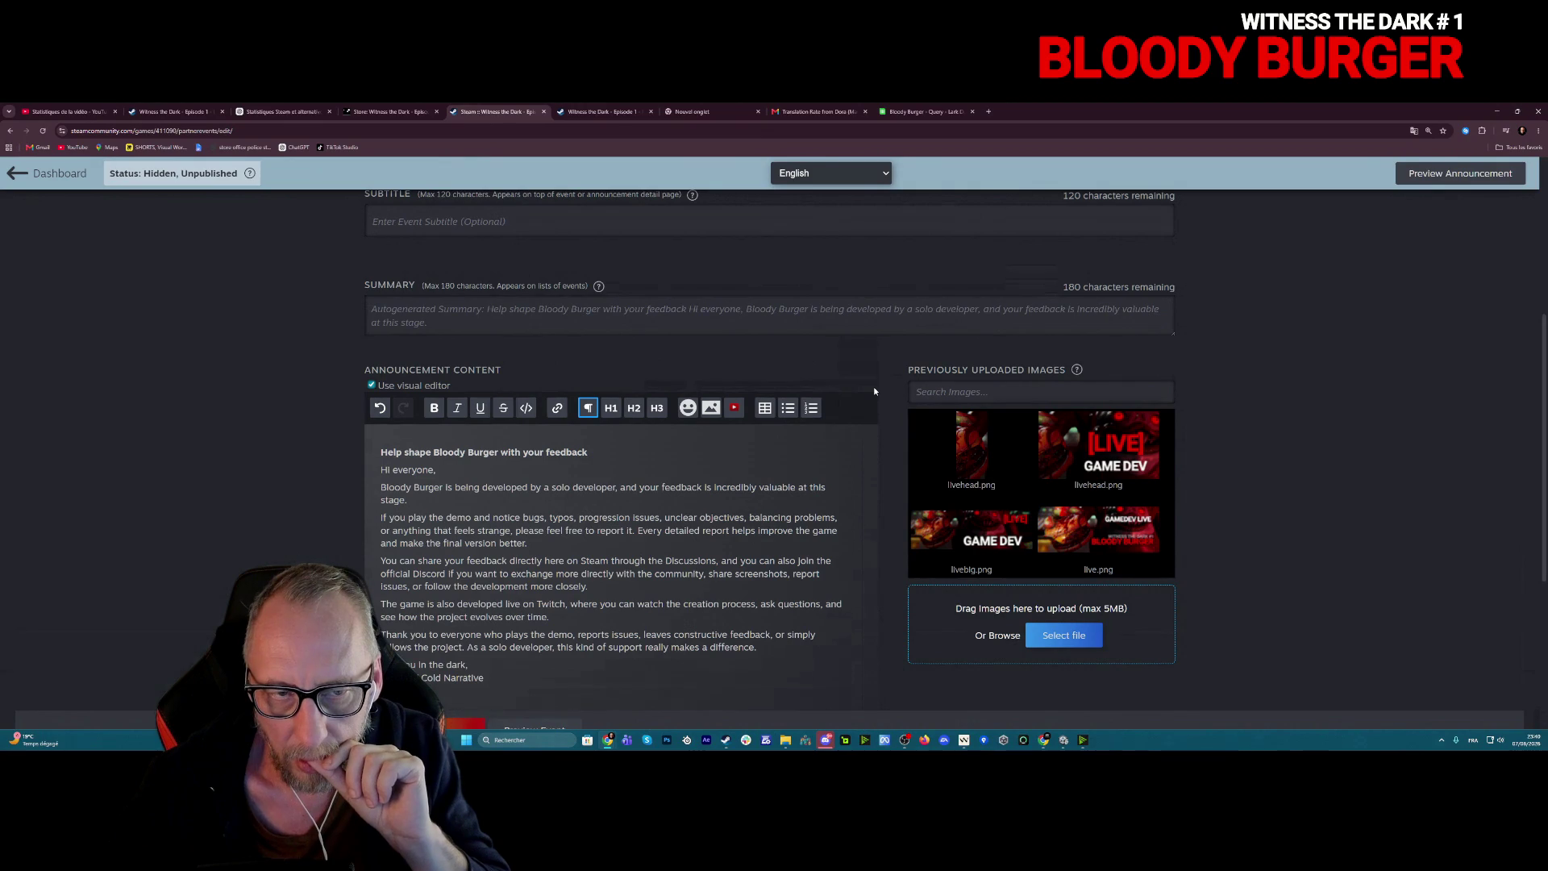
scroll(828, 456, "up", 3)
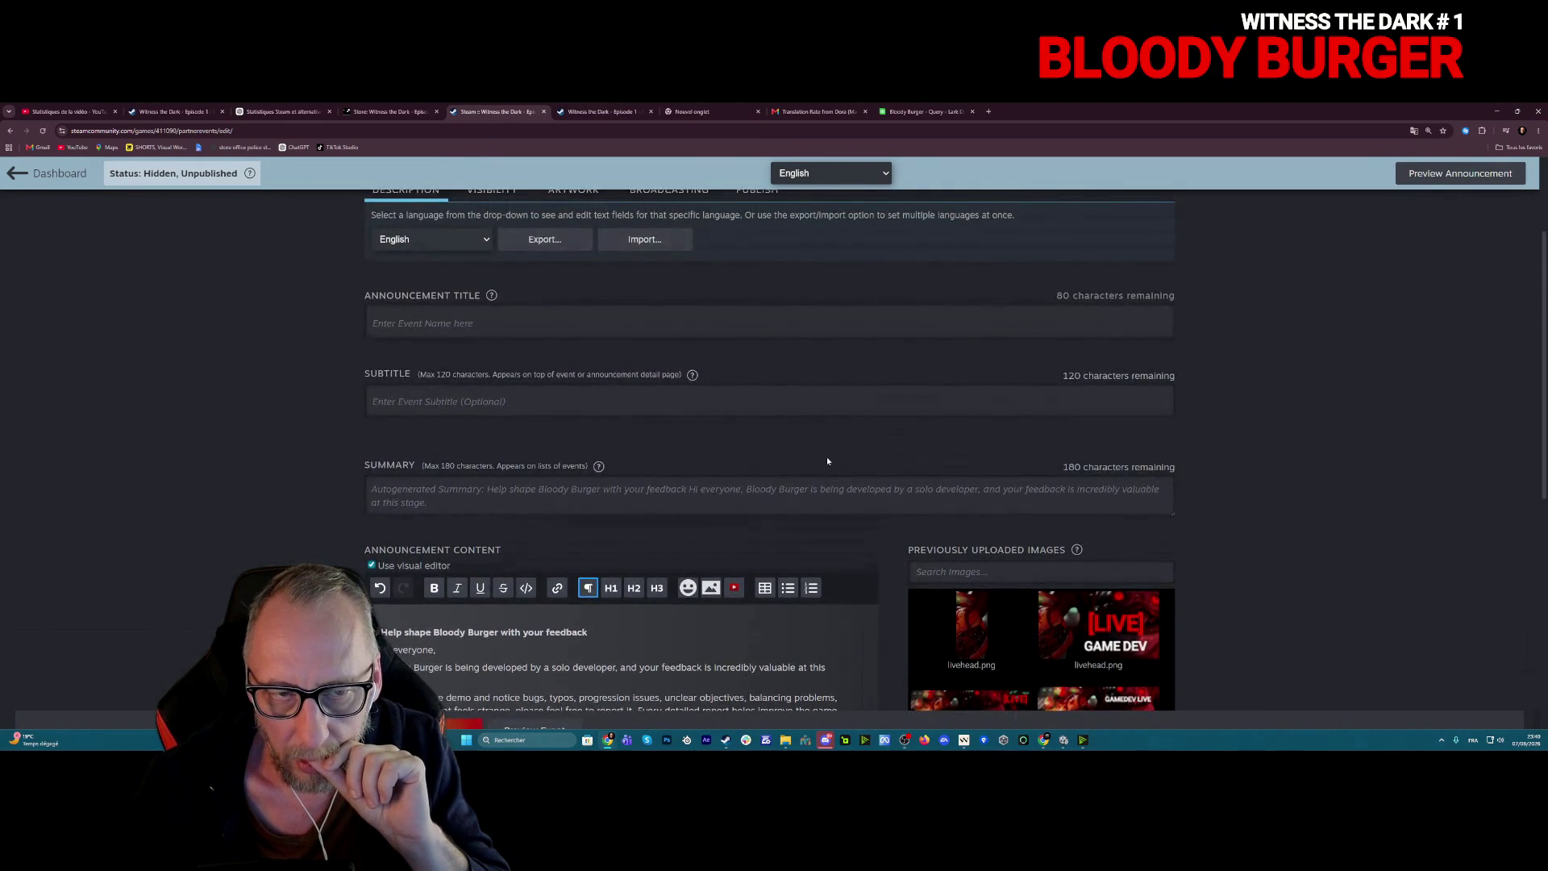
scroll(828, 456, "down", 3)
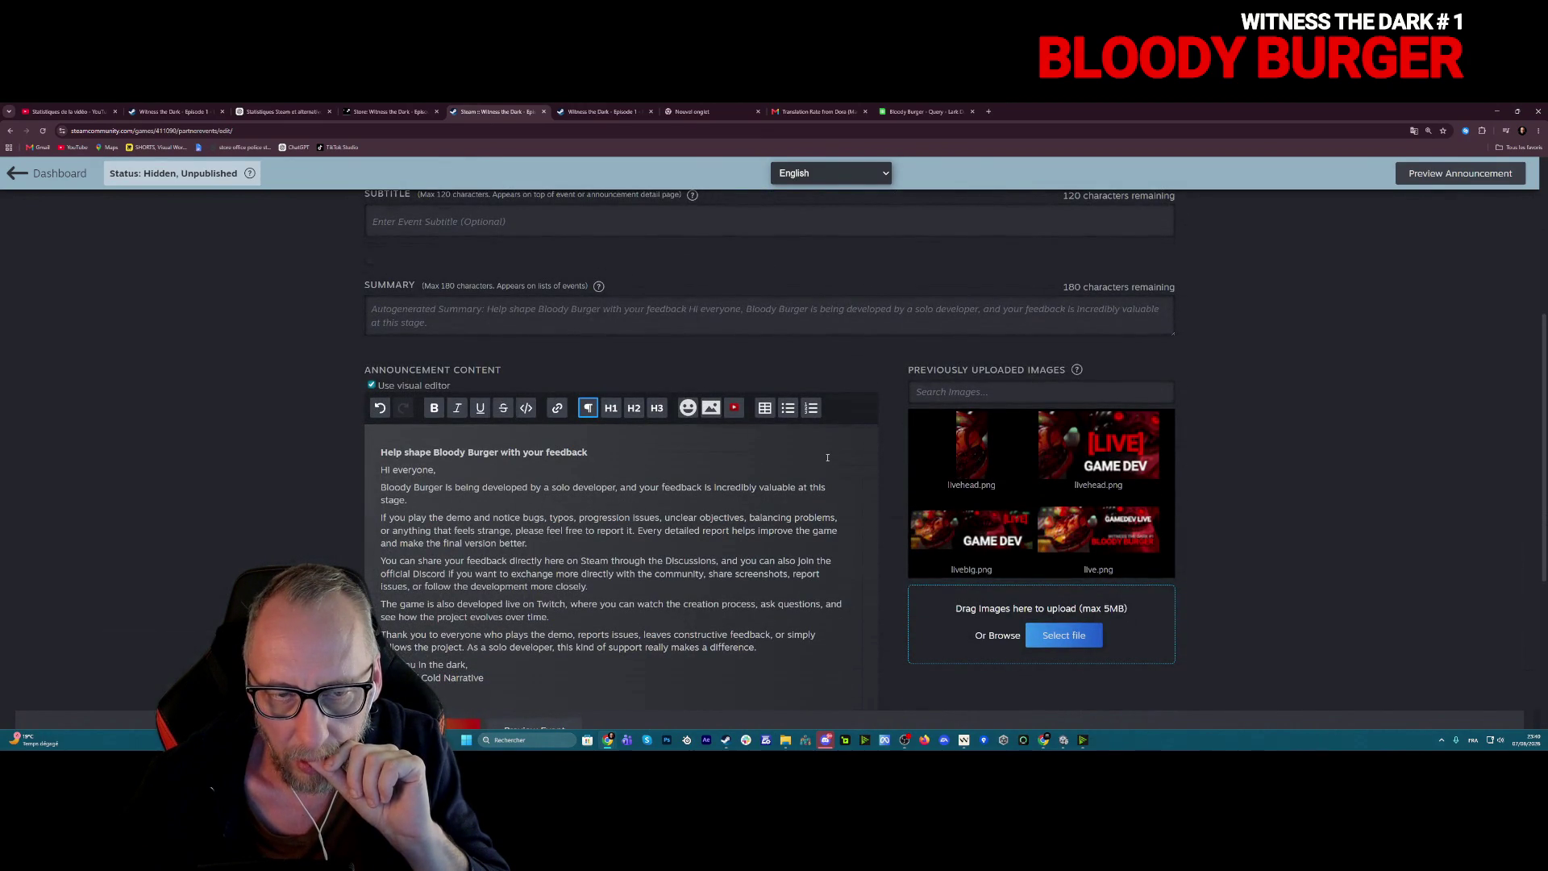
scroll(827, 457, "up", 2)
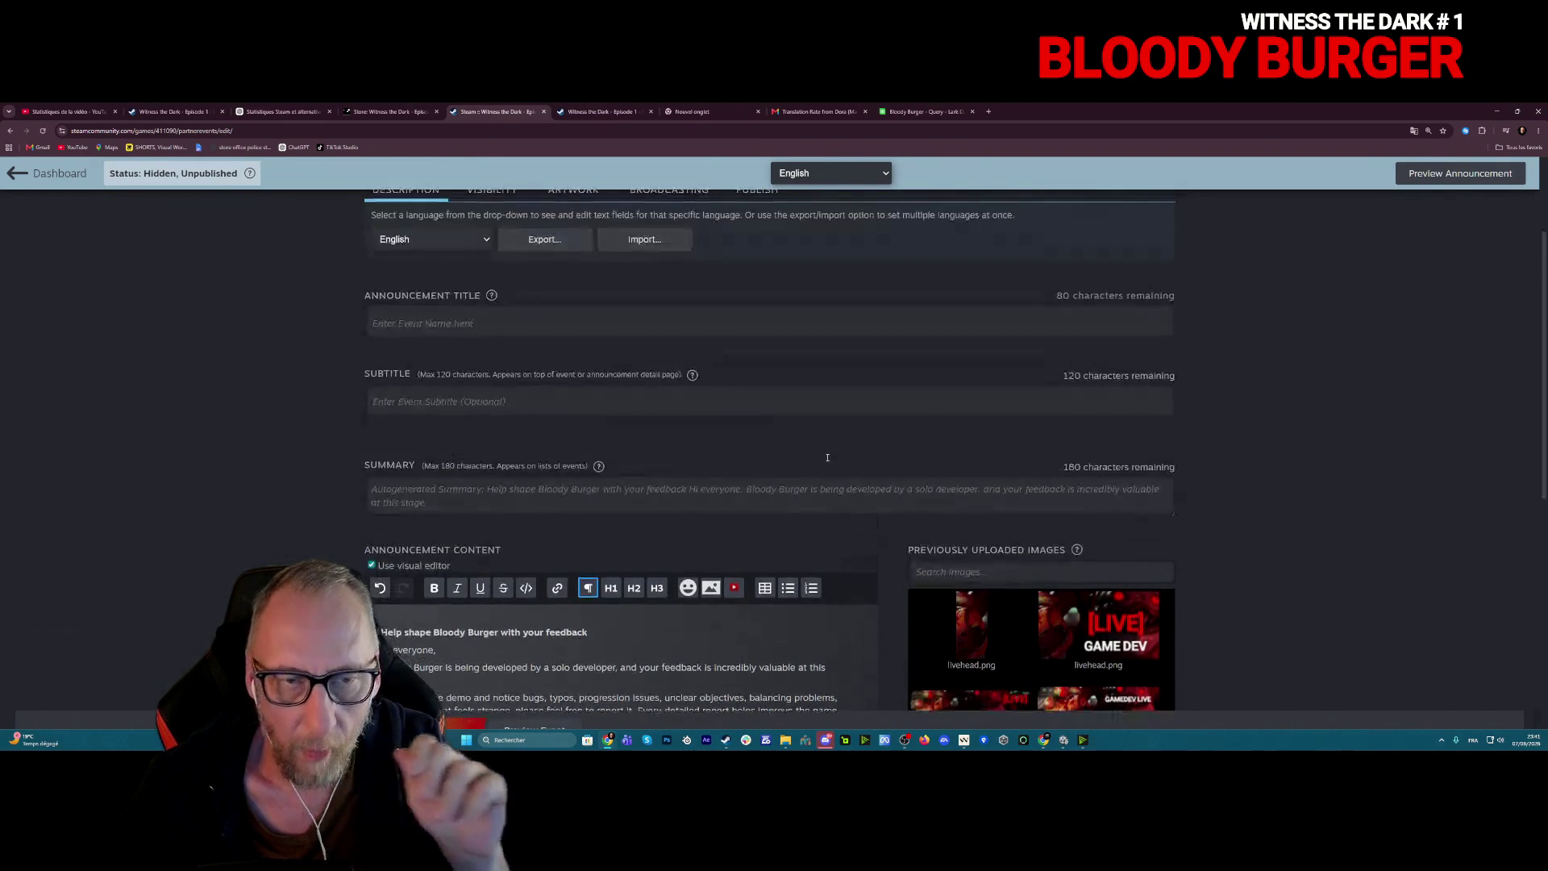
scroll(827, 457, "up", 2)
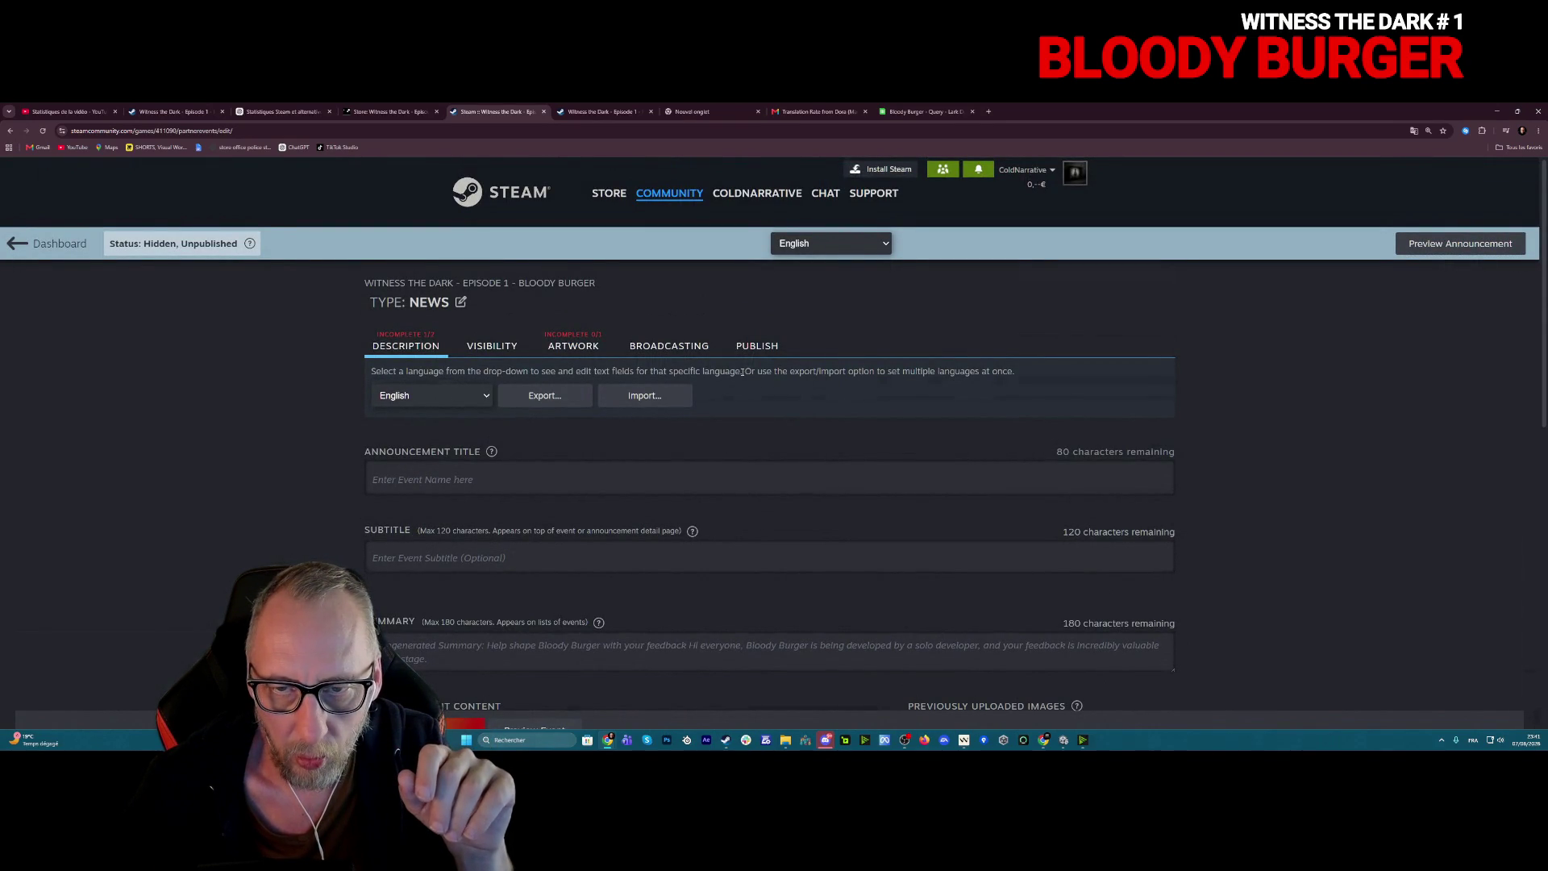
left_click_drag(743, 372, 1027, 375)
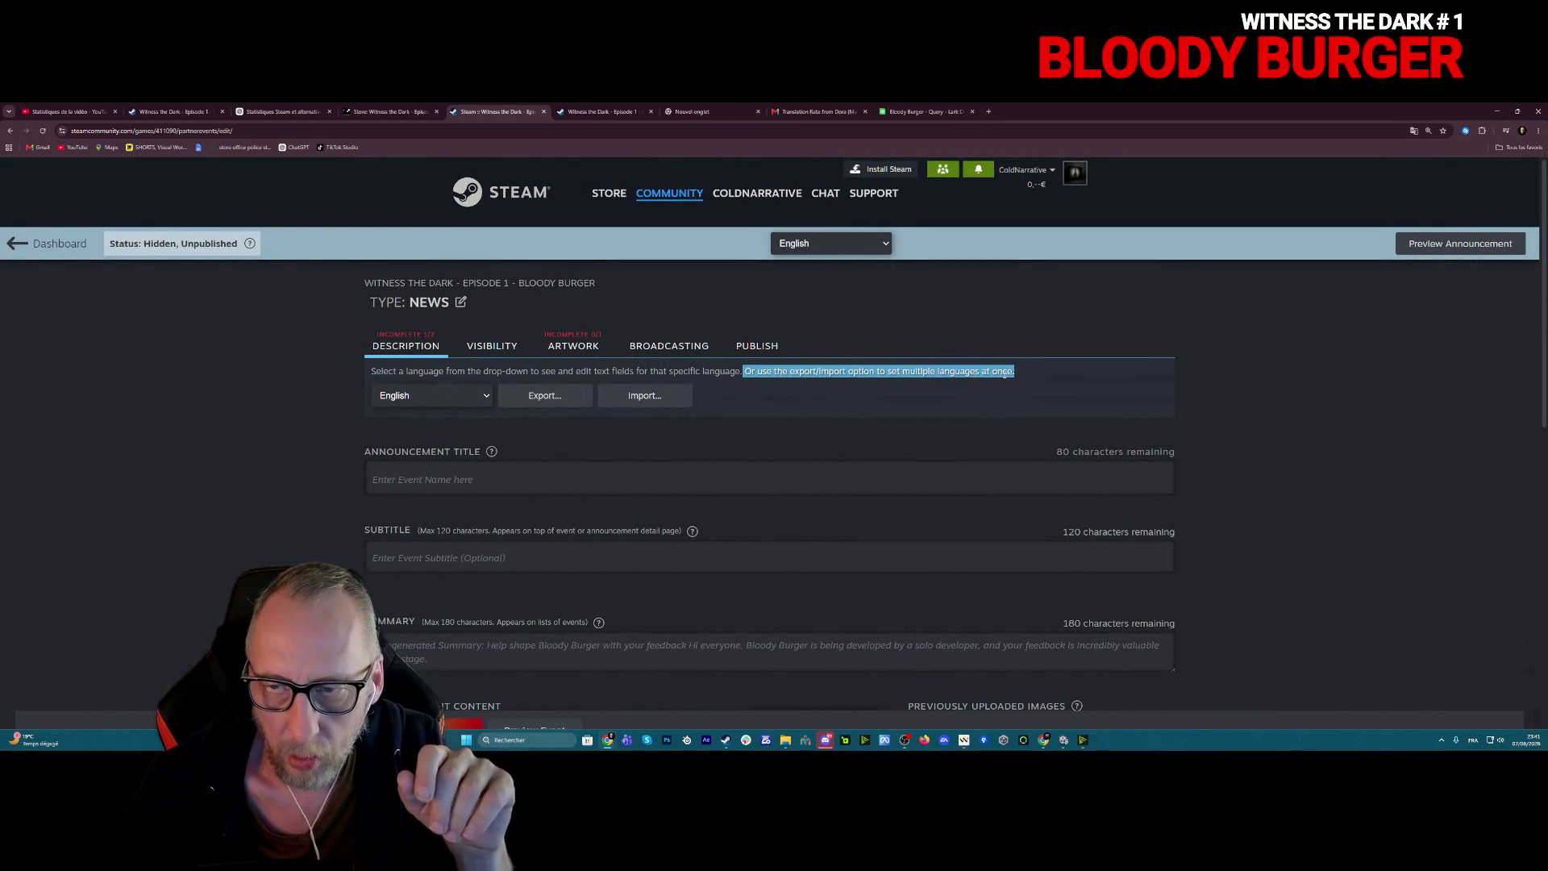
right_click(1033, 379)
left_click(1042, 382)
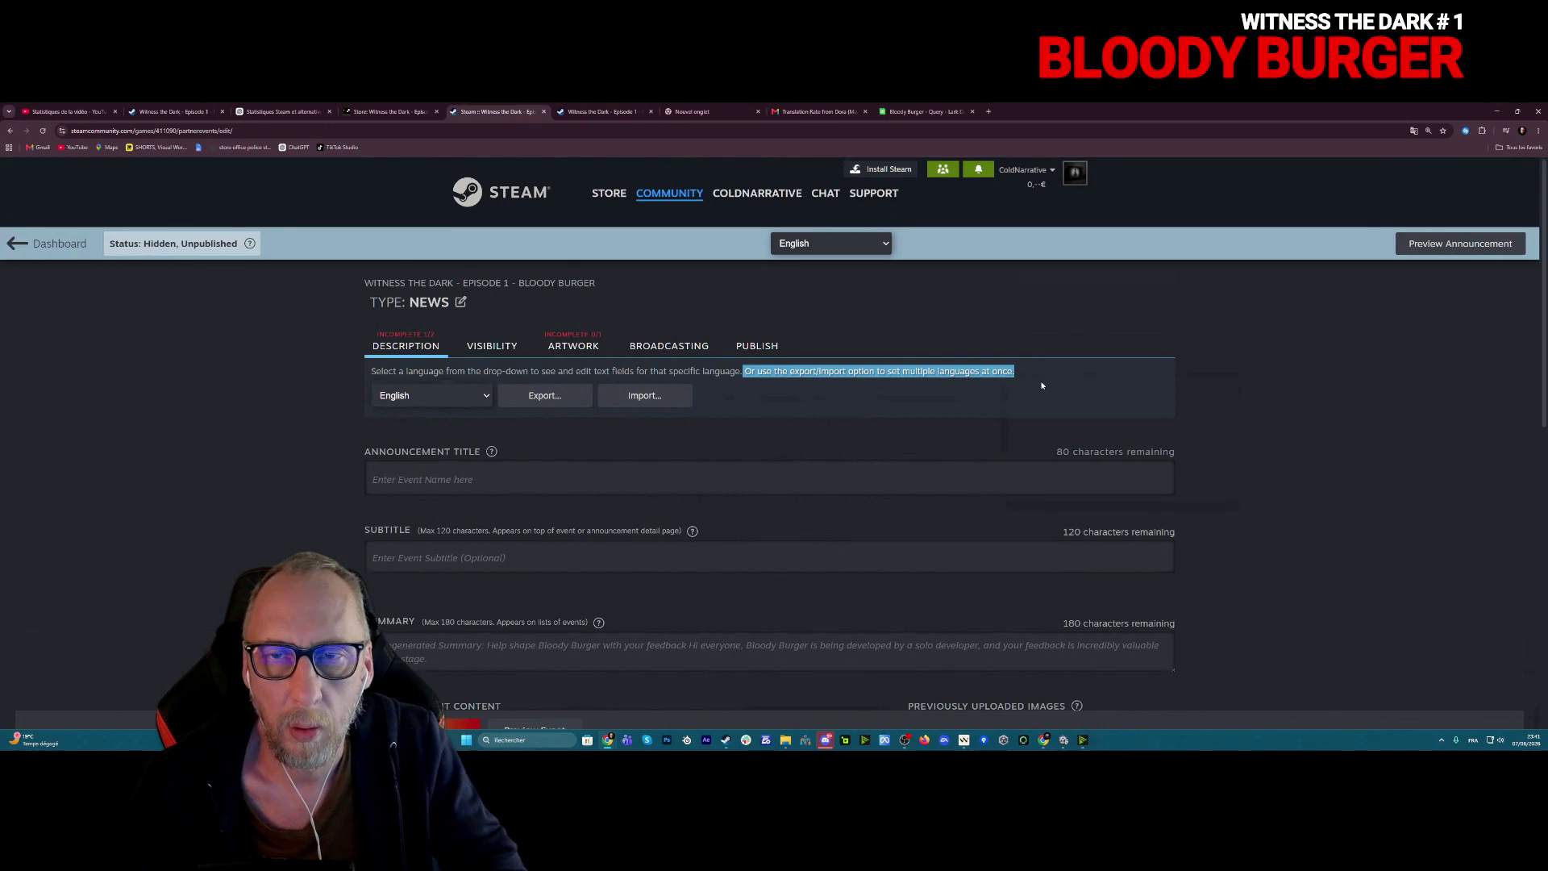
left_click(40, 113)
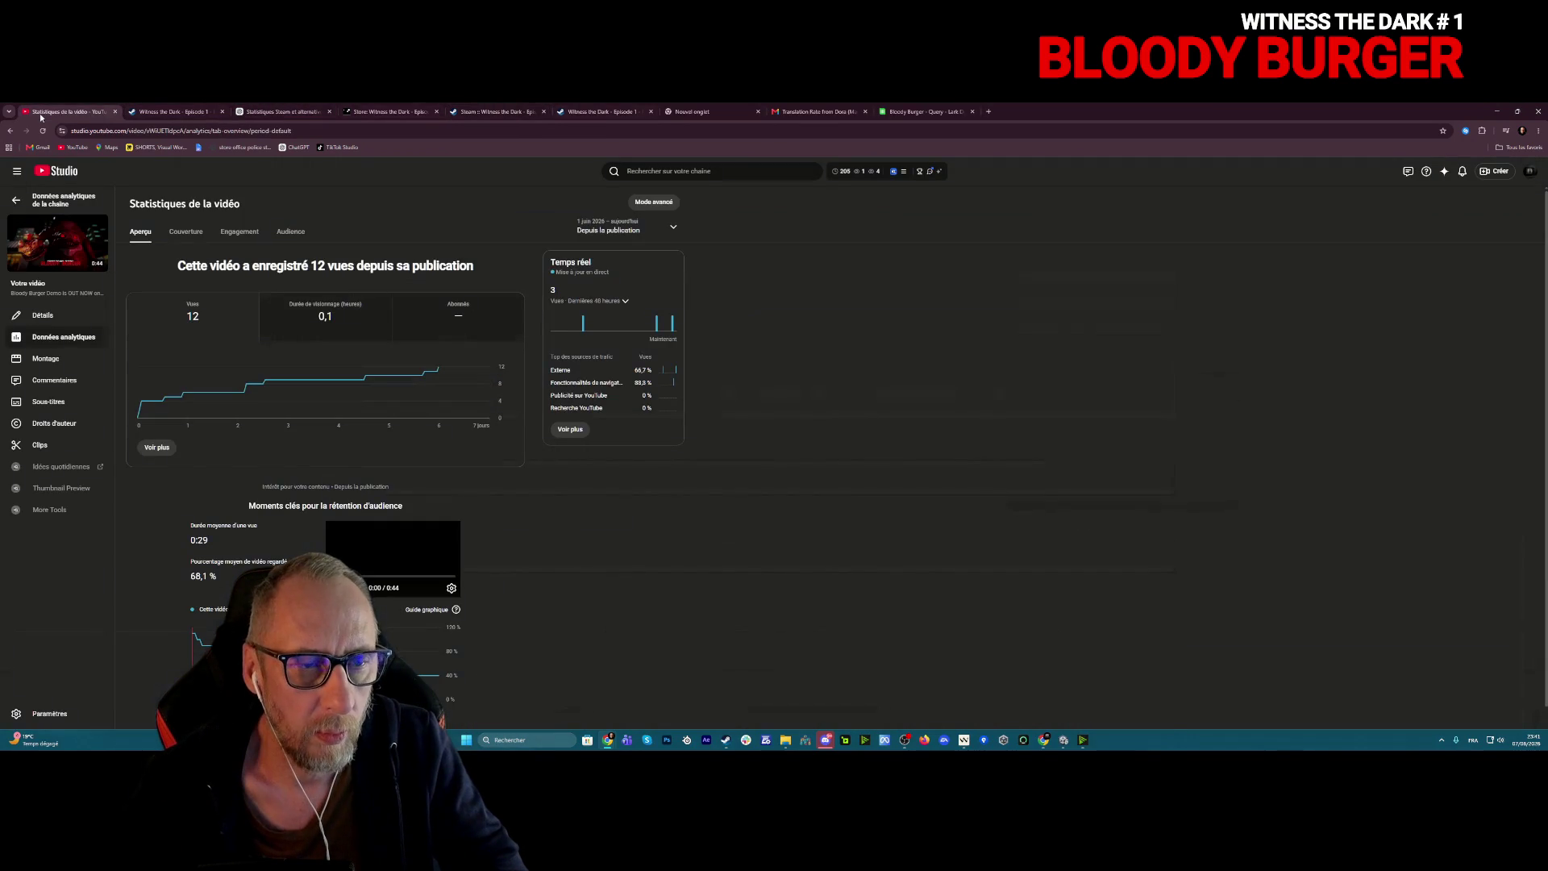
- Reload the video statistics: 12 views, 0:29 average view duration, 68.1% average viewed
left_click(43, 130)
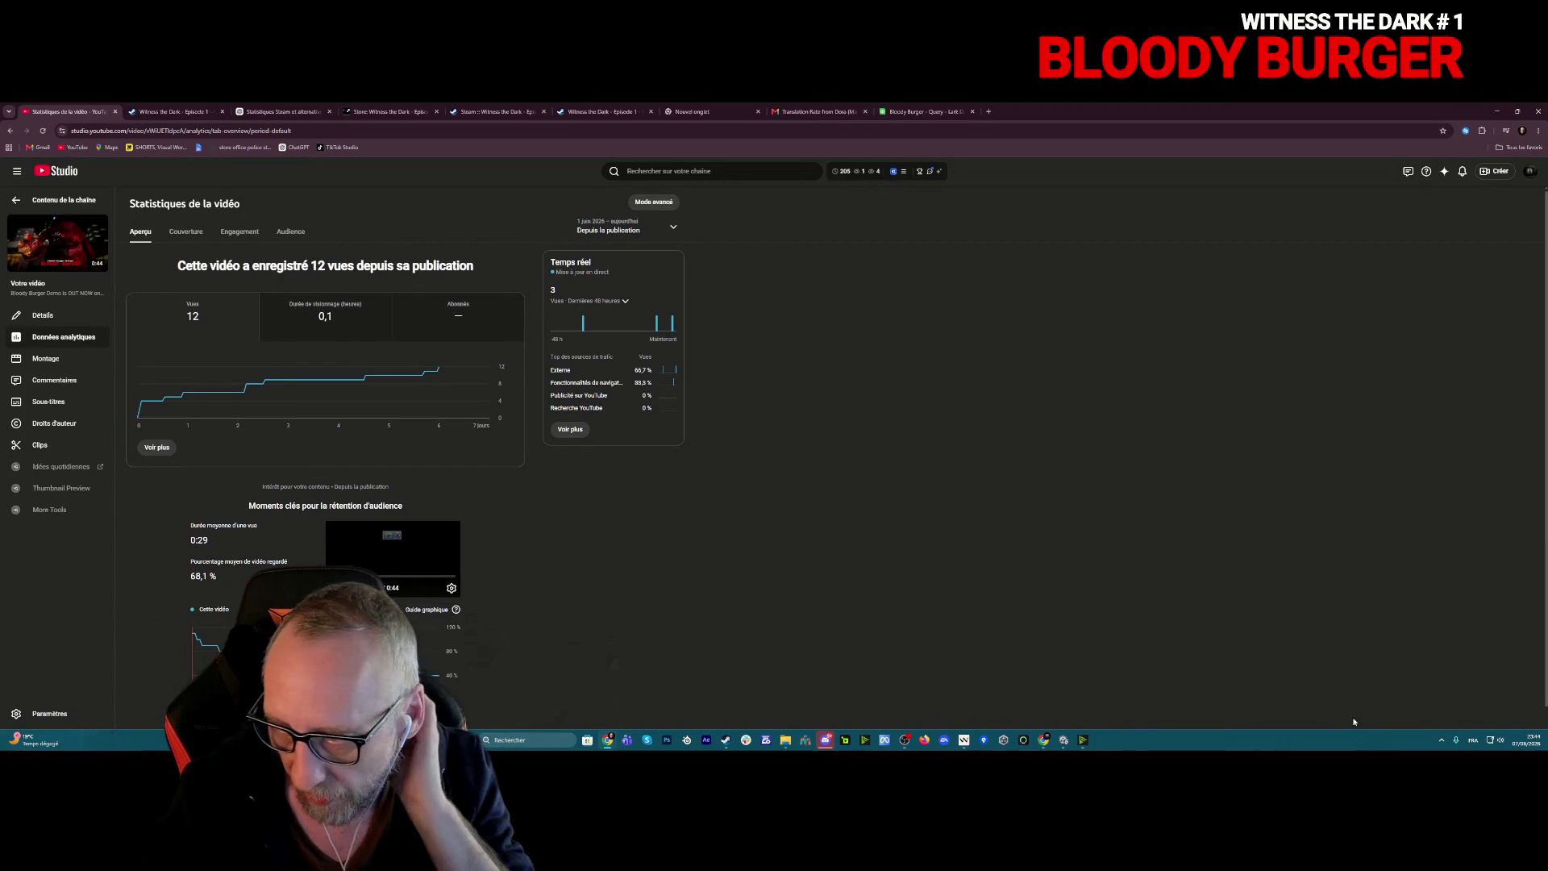
- Open the Calculator and compute 5000 ÷ 22 = 227.27
key("XF86Calculator")
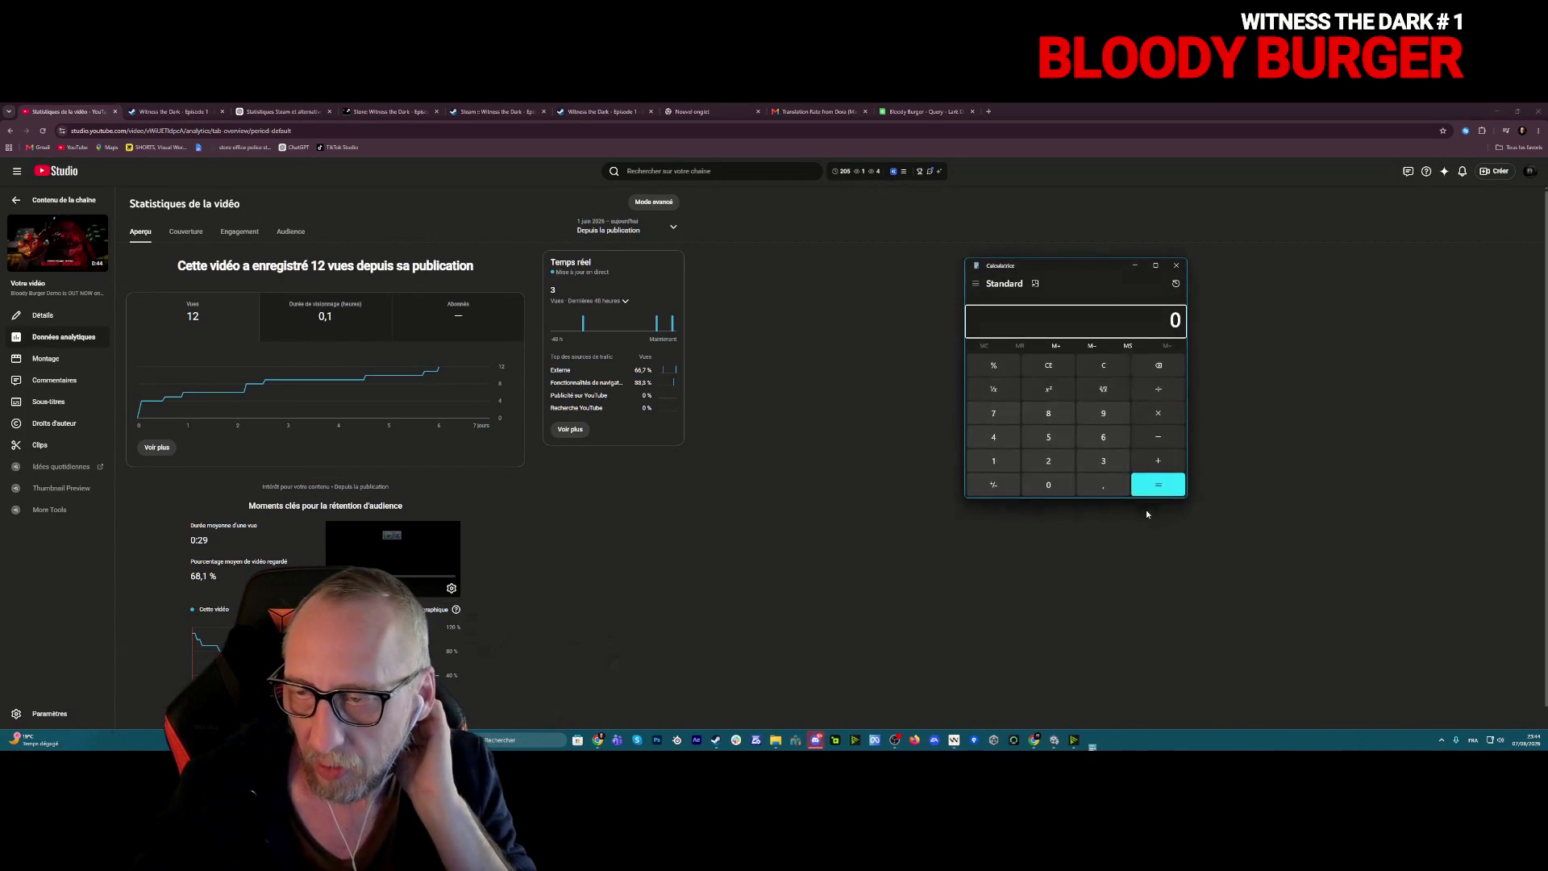
left_click_drag(1020, 273, 820, 322)
left_click(842, 487)
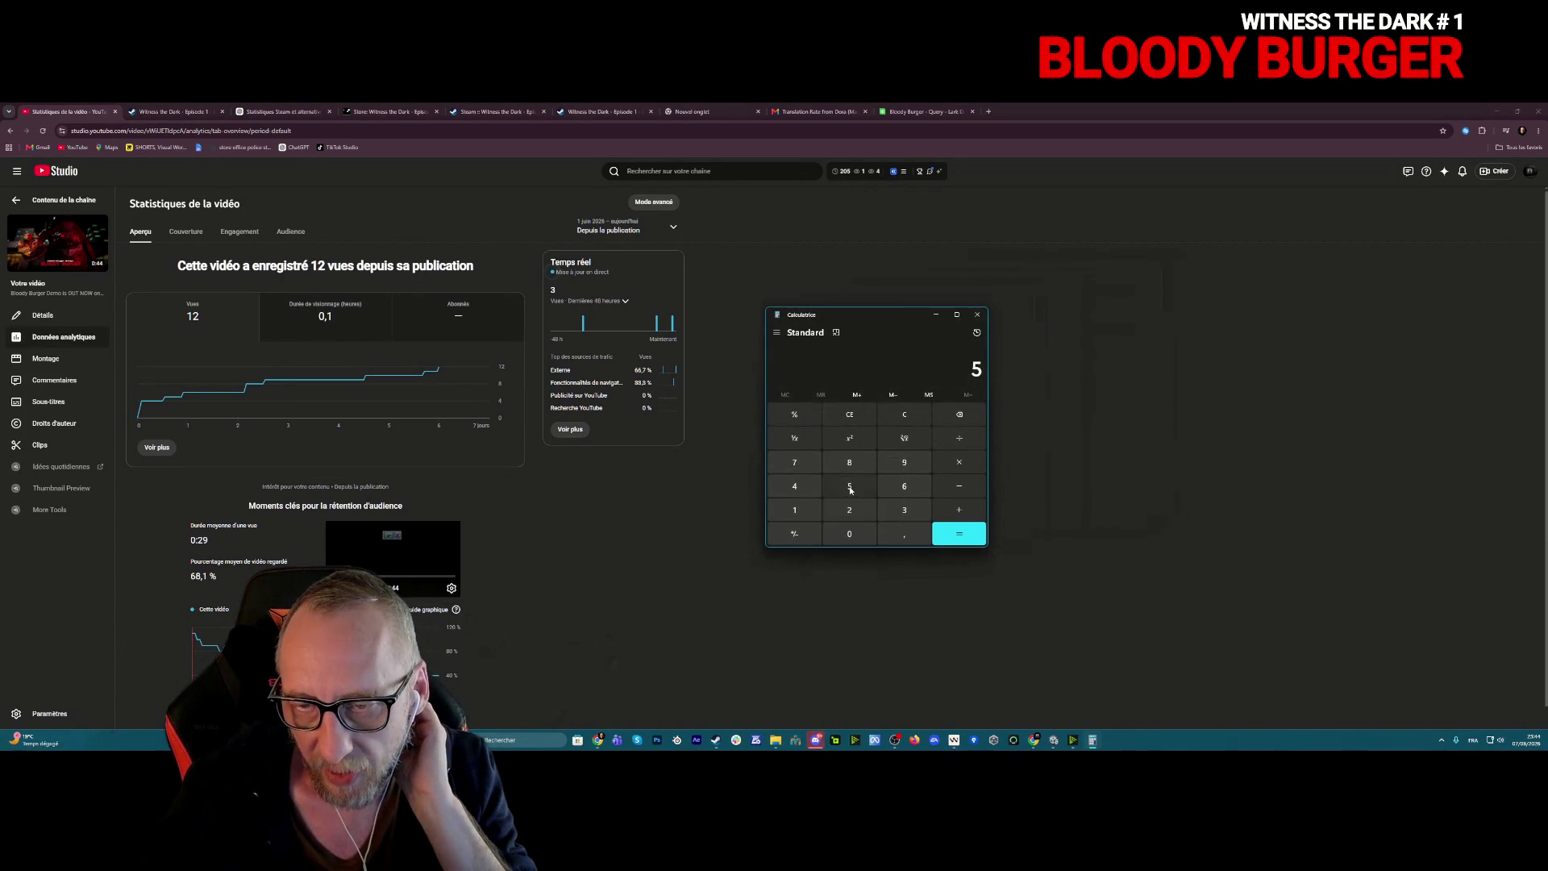
left_click(850, 538)
left_click(850, 538)
left_click(849, 539)
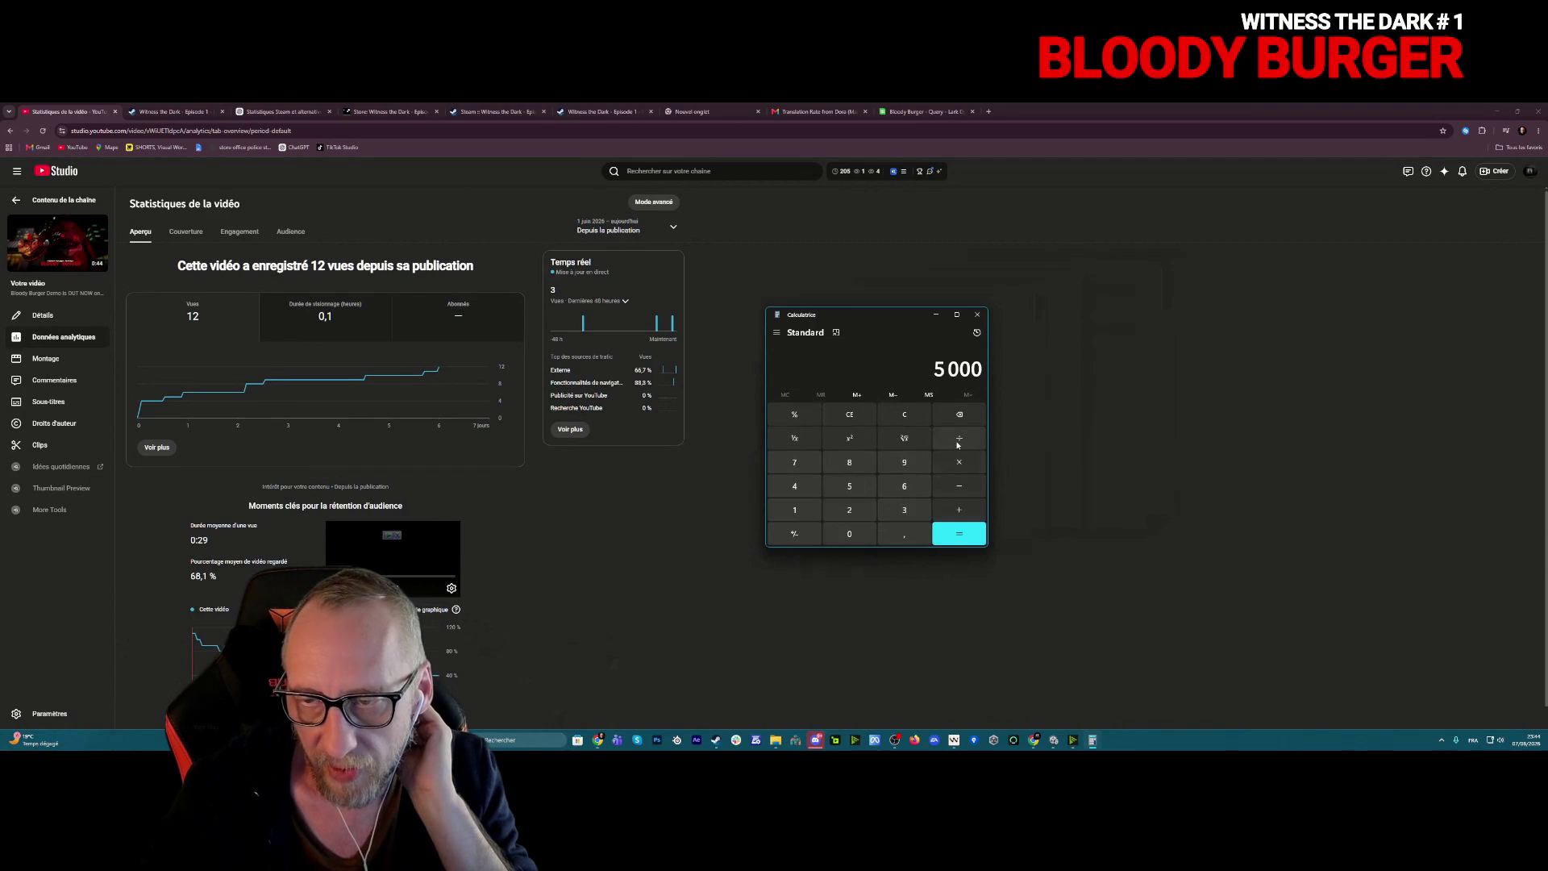
left_click(958, 439)
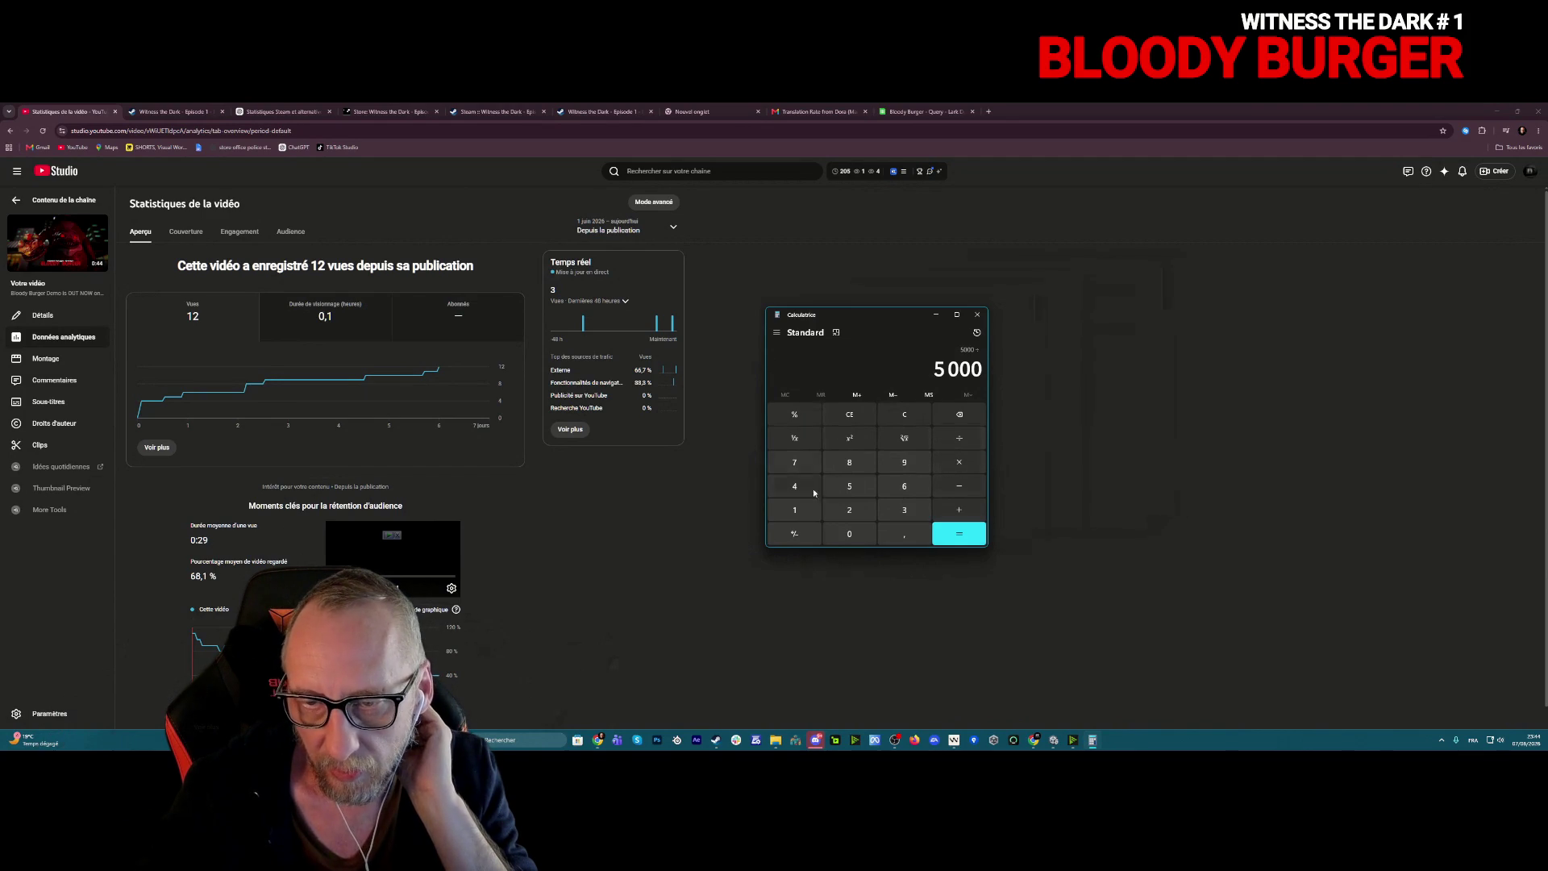
left_click(850, 511)
left_click(850, 510)
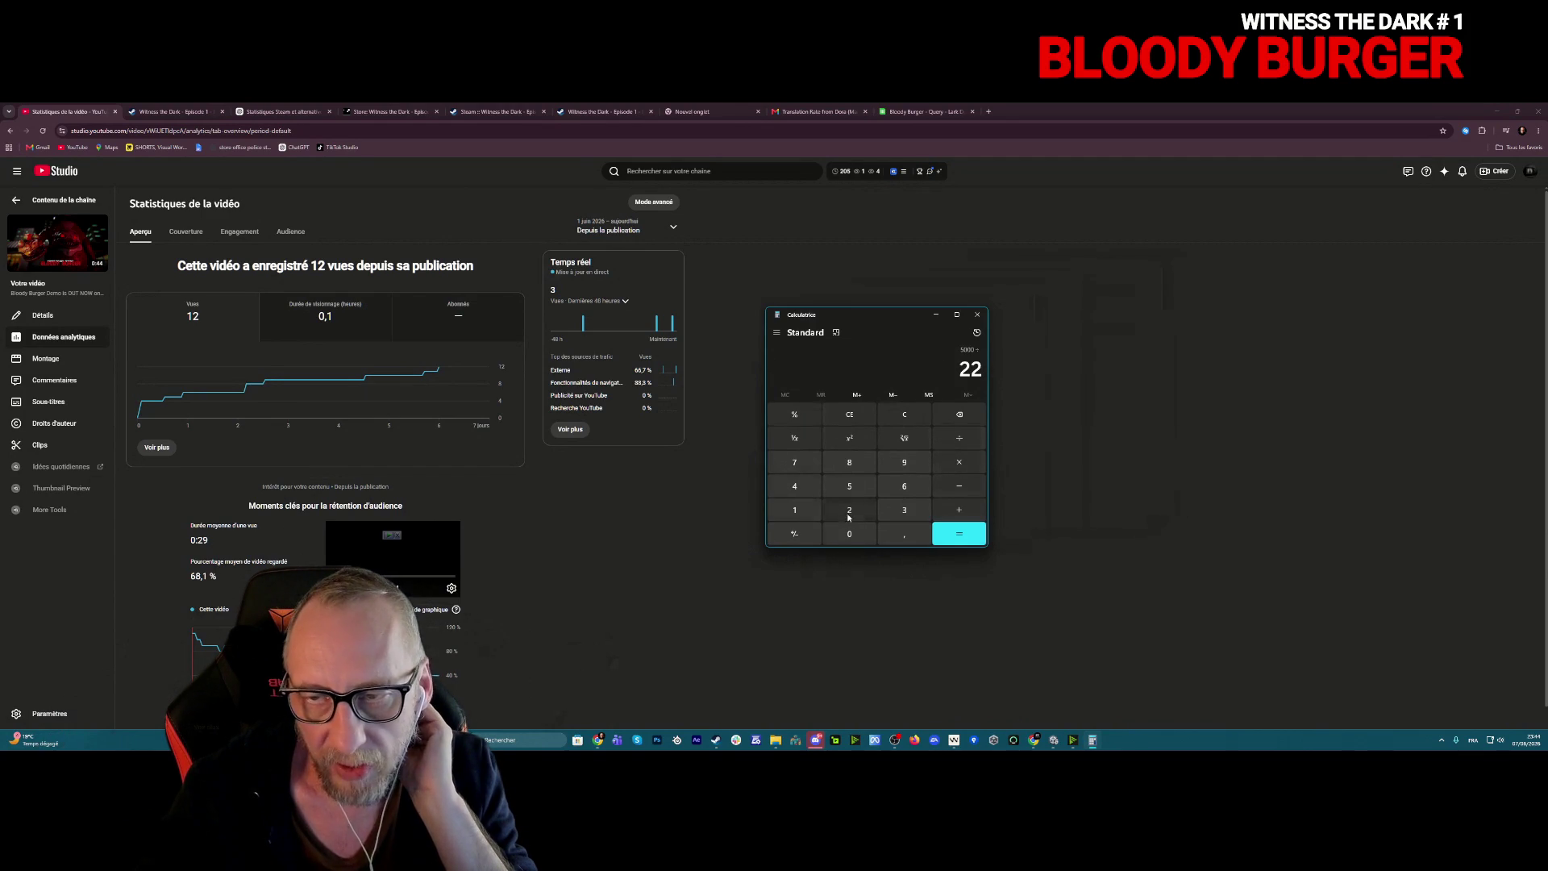
left_click(959, 535)
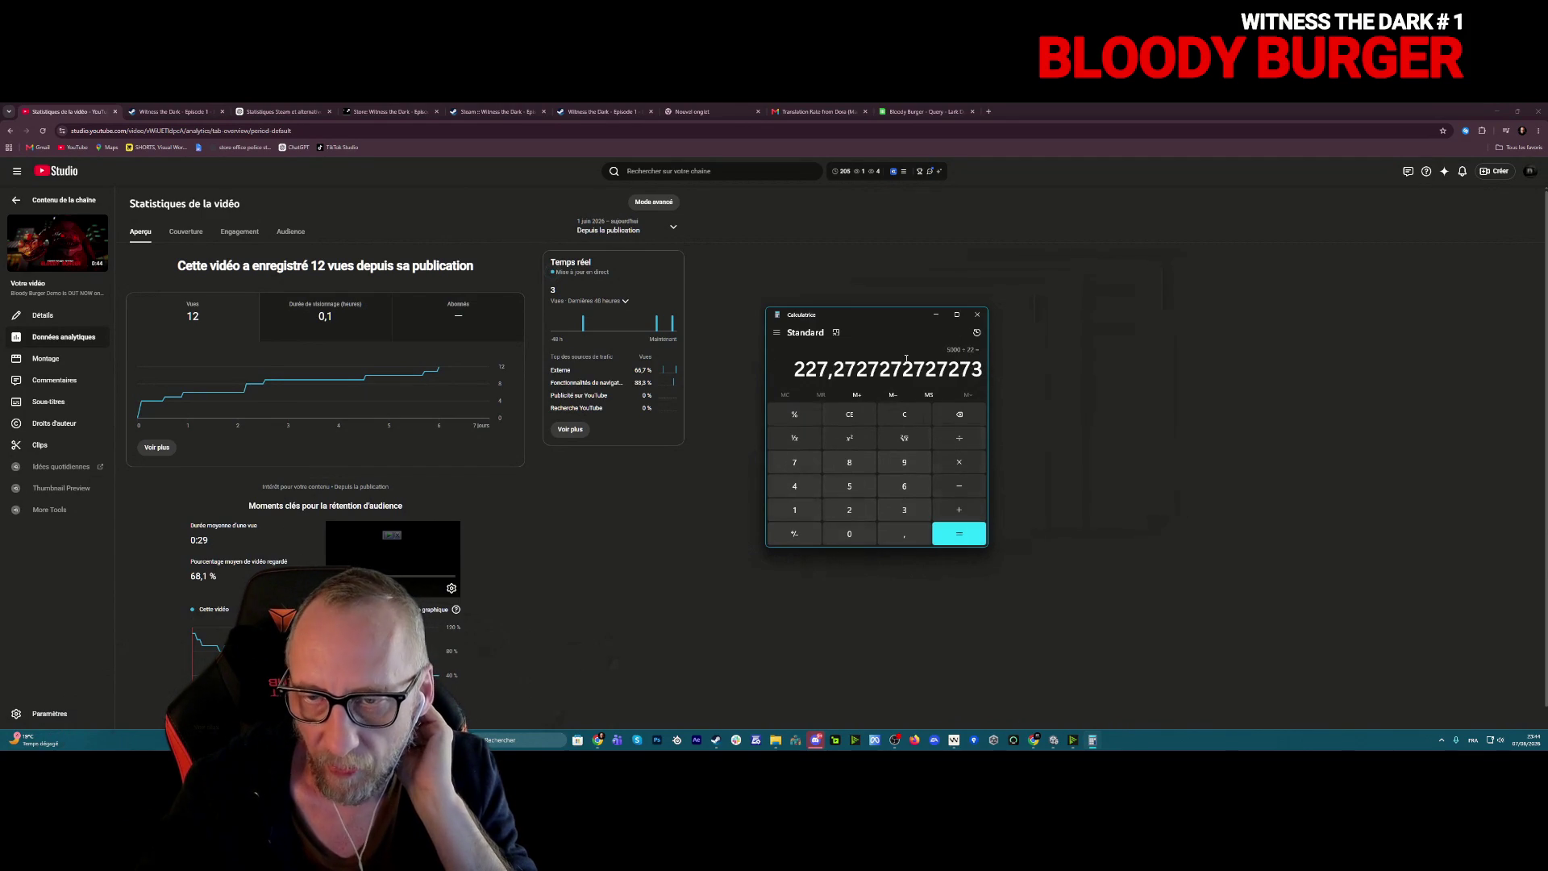
- Clear the result and compute 227 × 22 = 4994
left_click_drag(897, 314, 1003, 314)
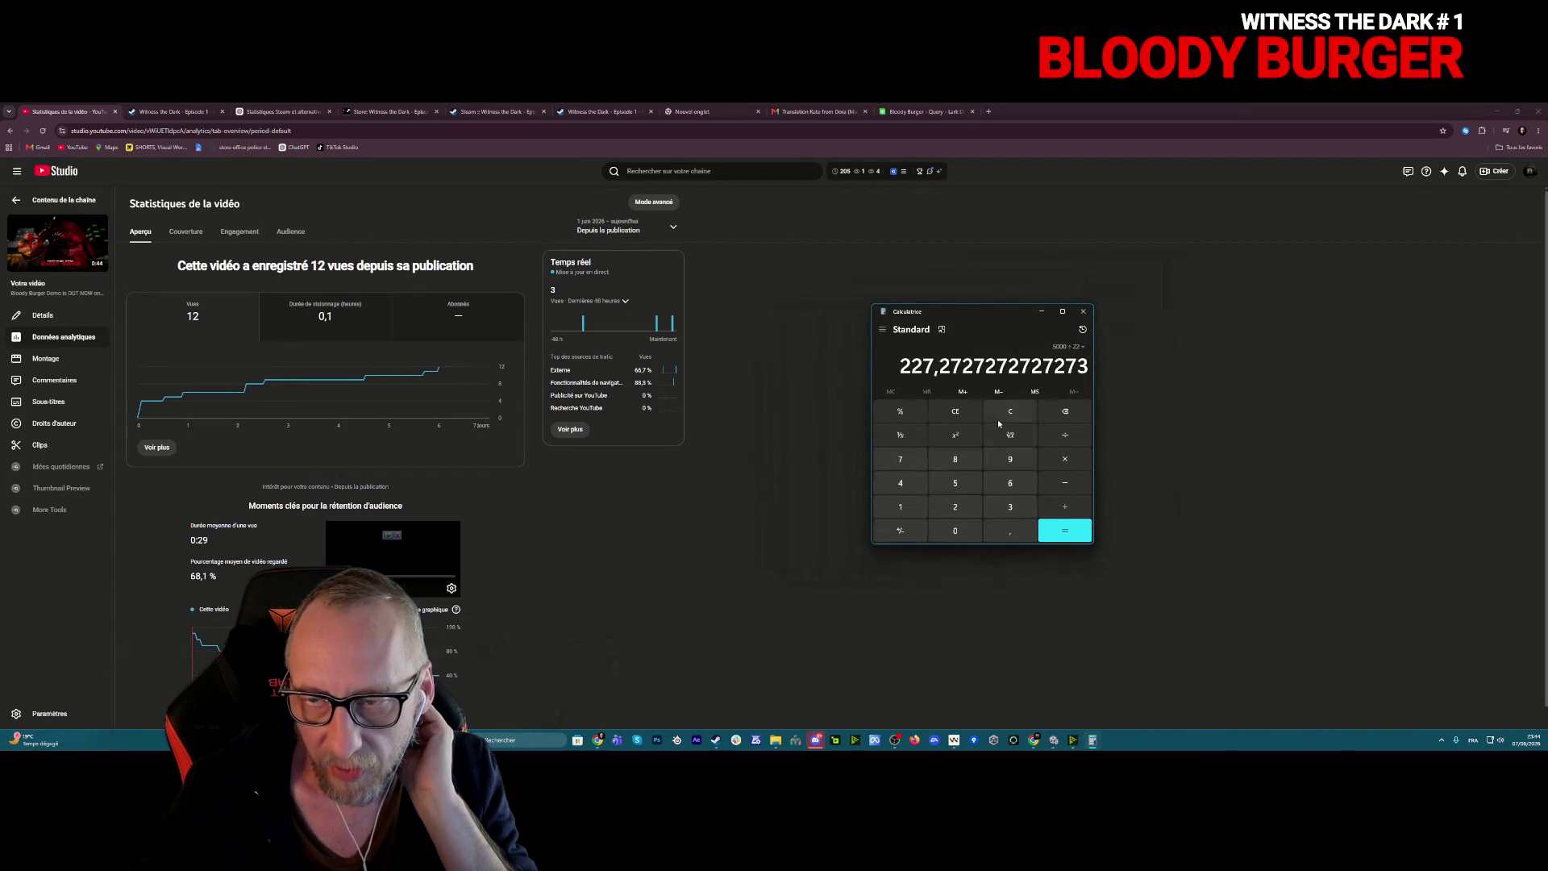
left_click(1017, 415)
left_click(954, 507)
left_click(954, 507)
left_click(901, 459)
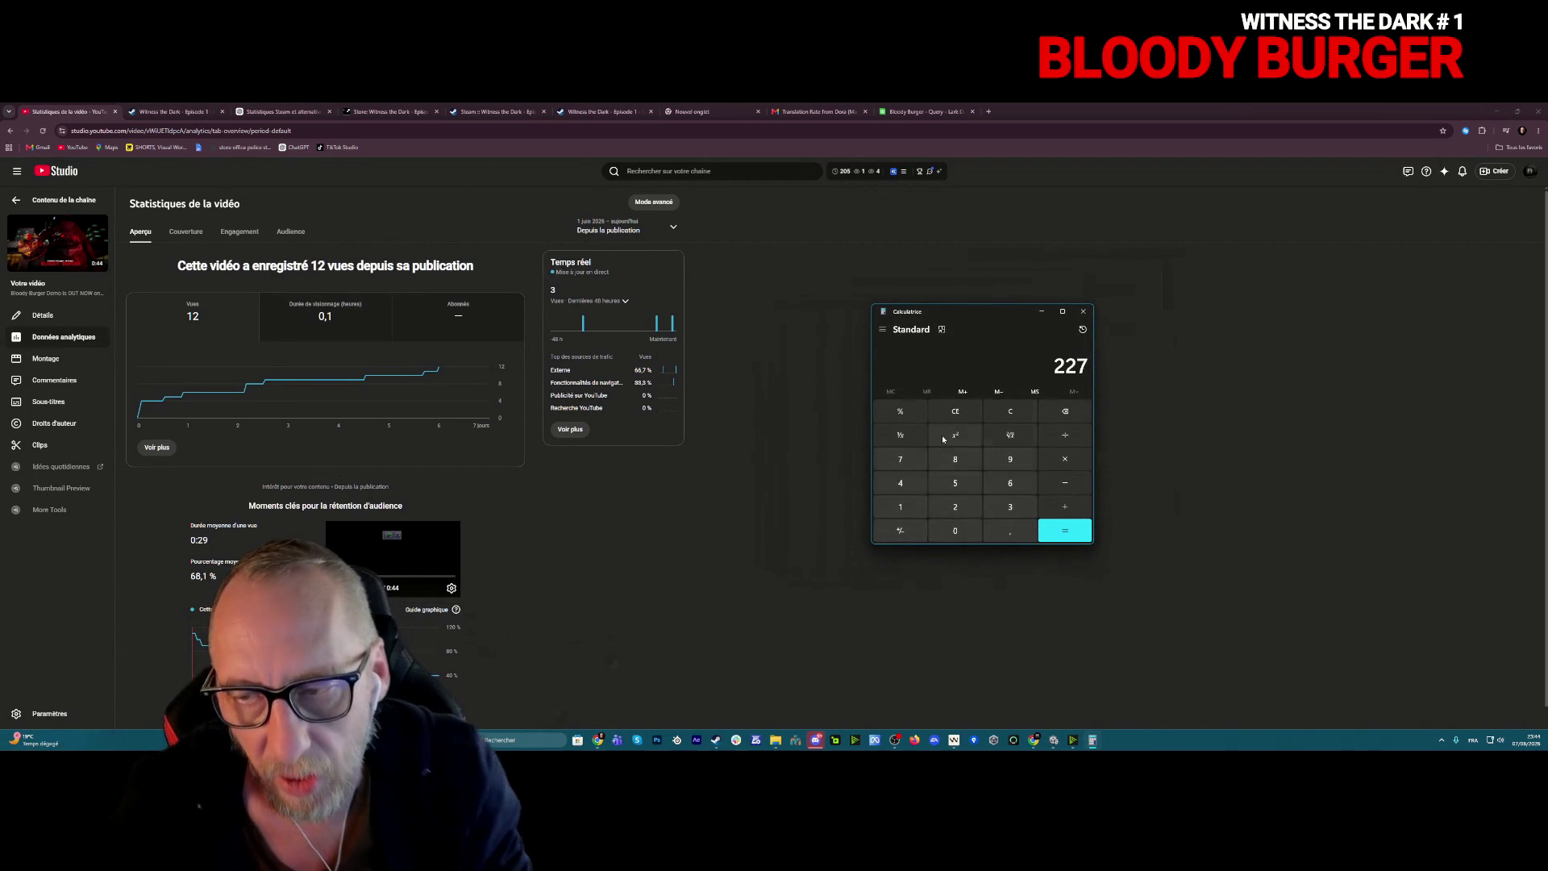
left_click(1064, 459)
left_click(955, 507)
left_click(955, 506)
left_click(1065, 530)
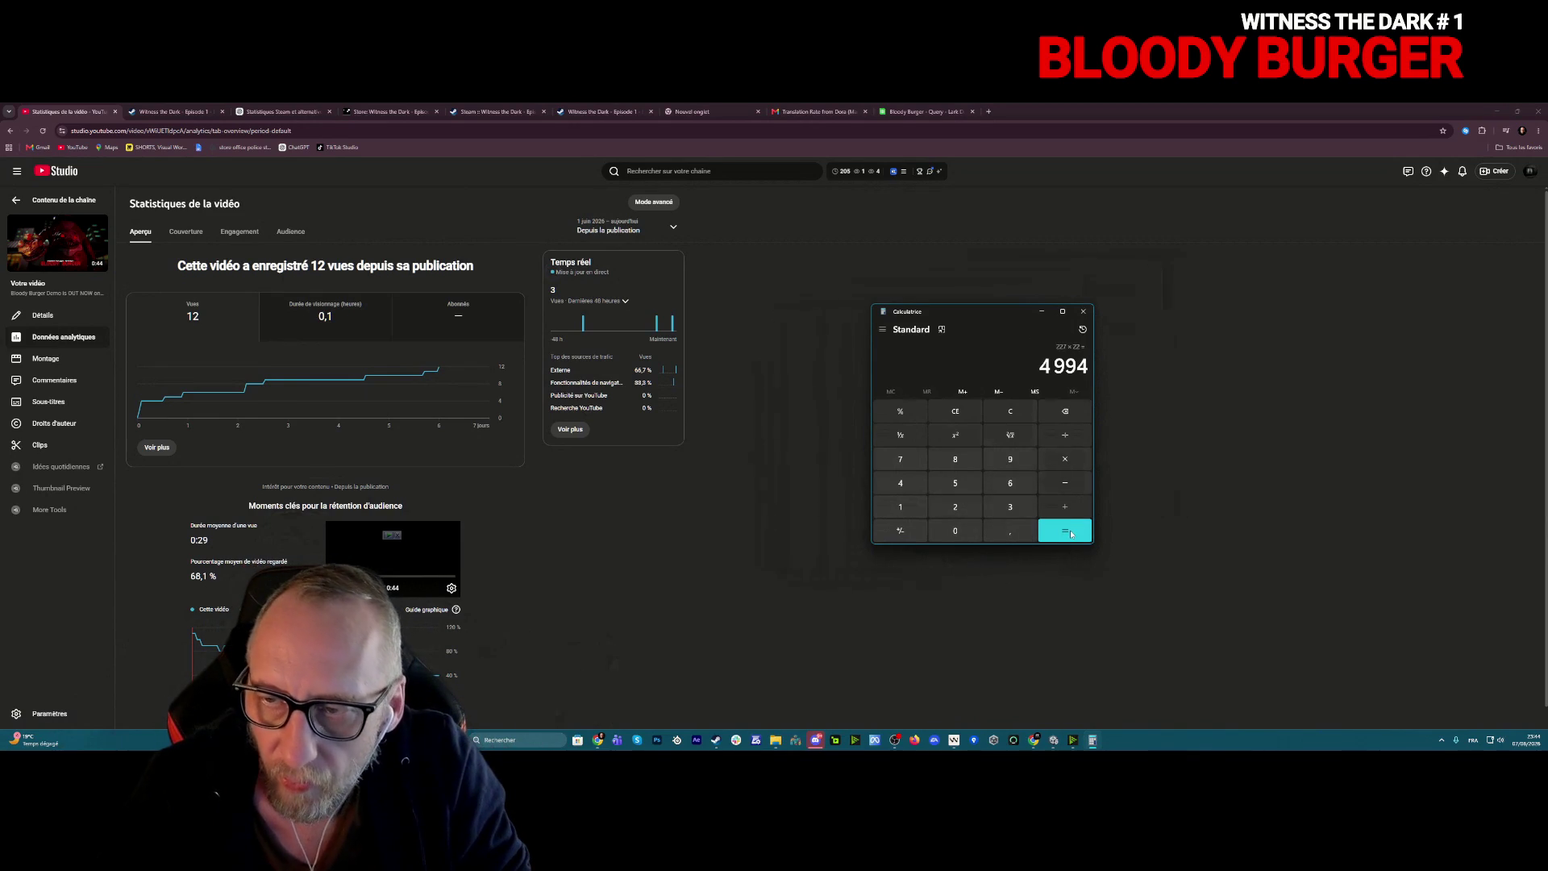
- Subtract 26% from 4994 to get 3695.56
left_click(1065, 482)
left_click(955, 507)
left_click(1010, 482)
left_click(909, 414)
left_click(1065, 531)
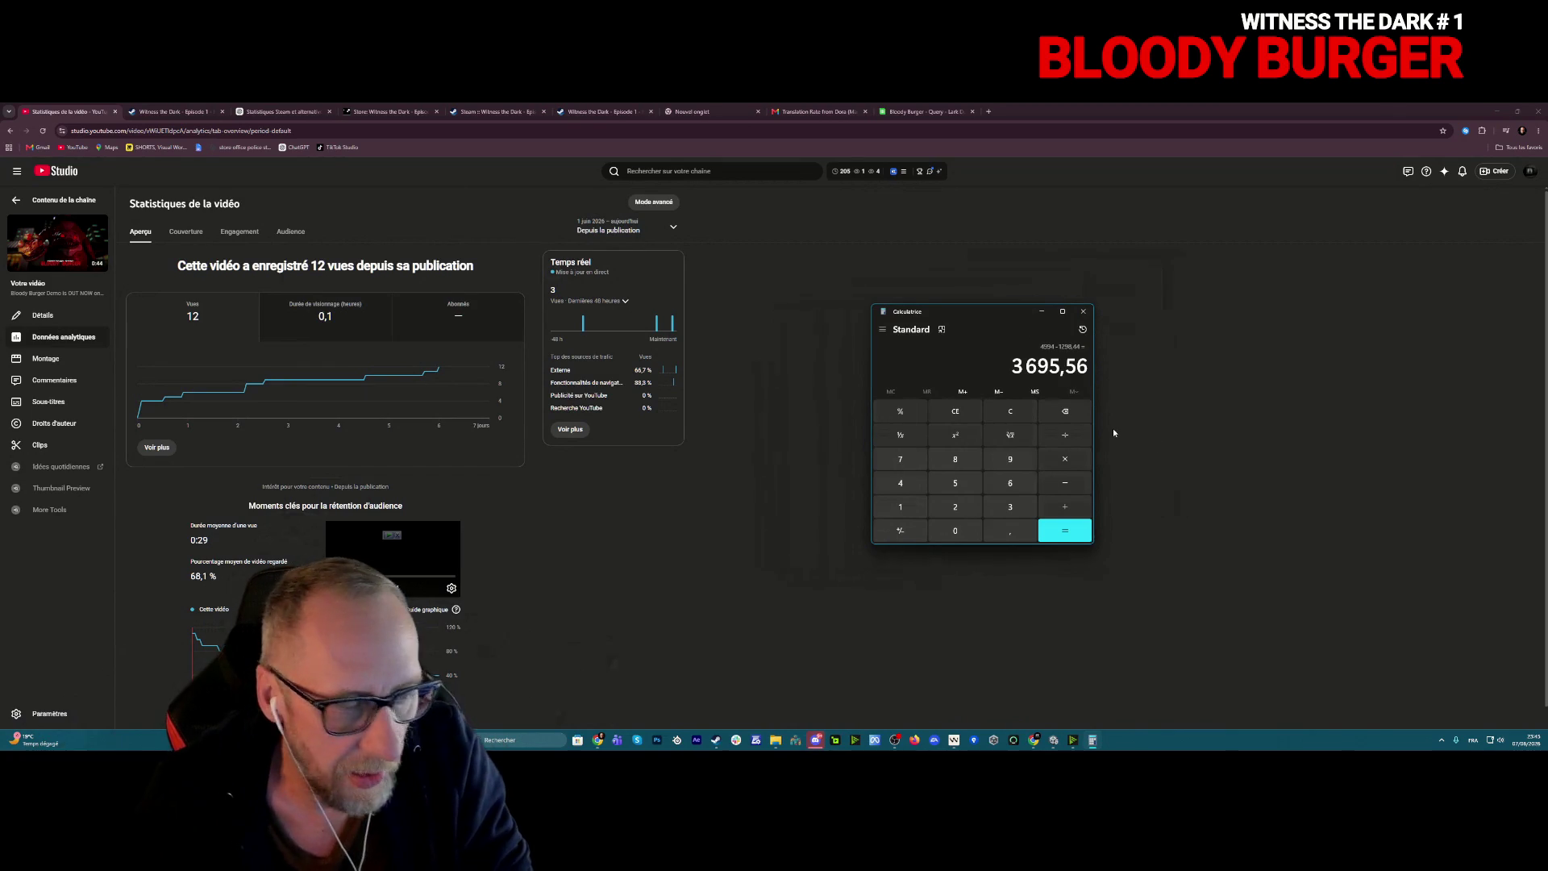
- Clear the calculator, widen it to show the History, then minimise it
left_click(1011, 412)
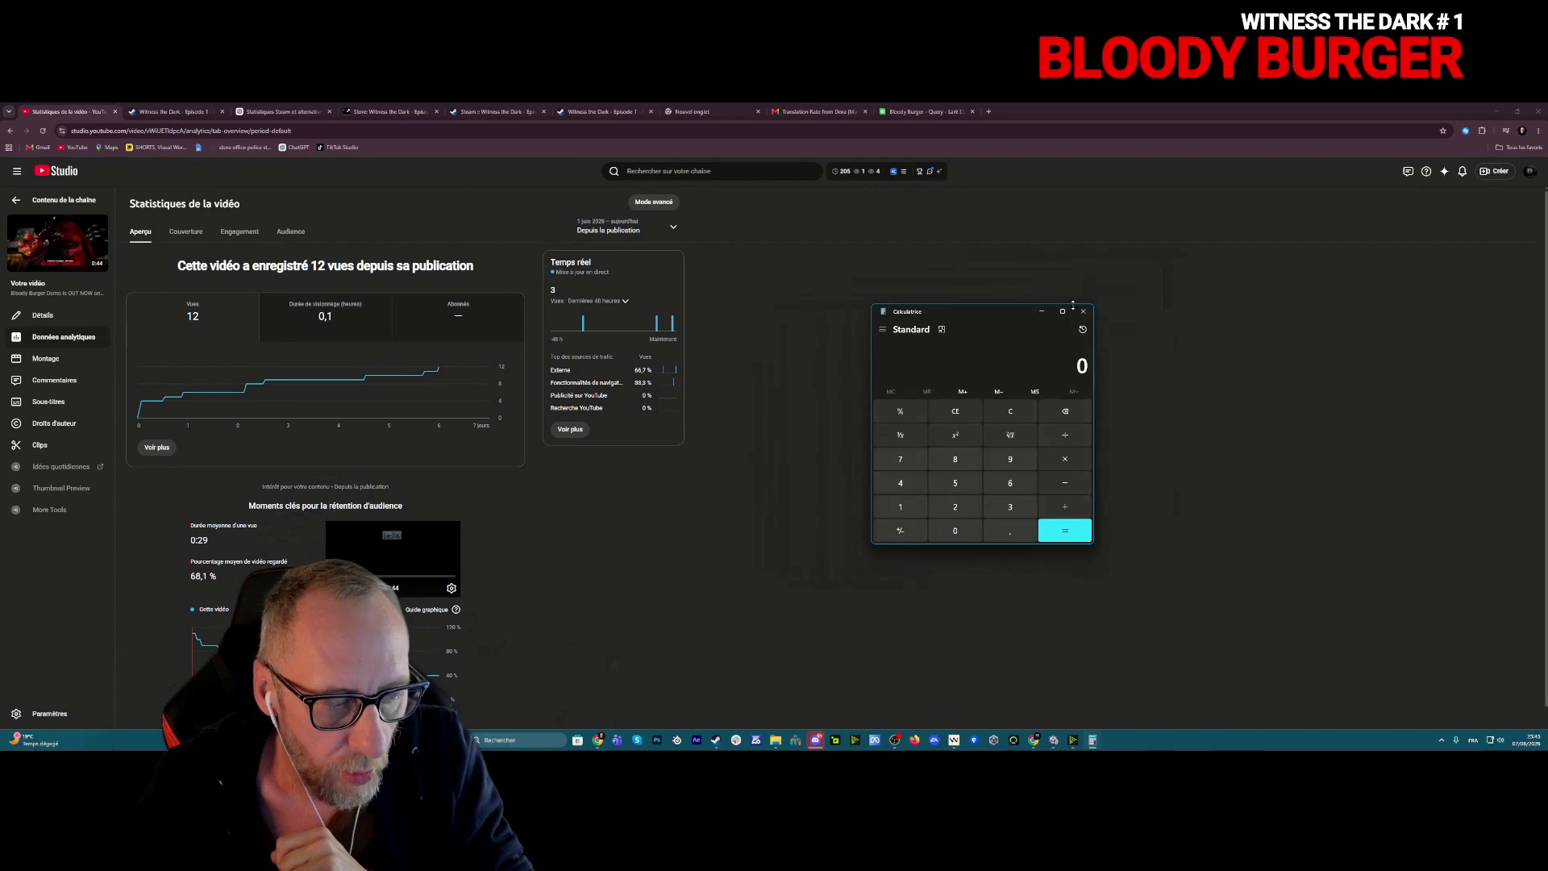
mouse_move(1014, 315)
left_mouse_down()
mouse_move(955, 311)
mouse_move(992, 304)
left_mouse_up()
mouse_move(848, 533)
left_mouse_down()
mouse_move(739, 579)
mouse_move(691, 621)
mouse_move(732, 628)
left_mouse_up()
mouse_move(918, 305)
left_mouse_down()
mouse_move(1046, 280)
mouse_move(983, 299)
left_mouse_up()
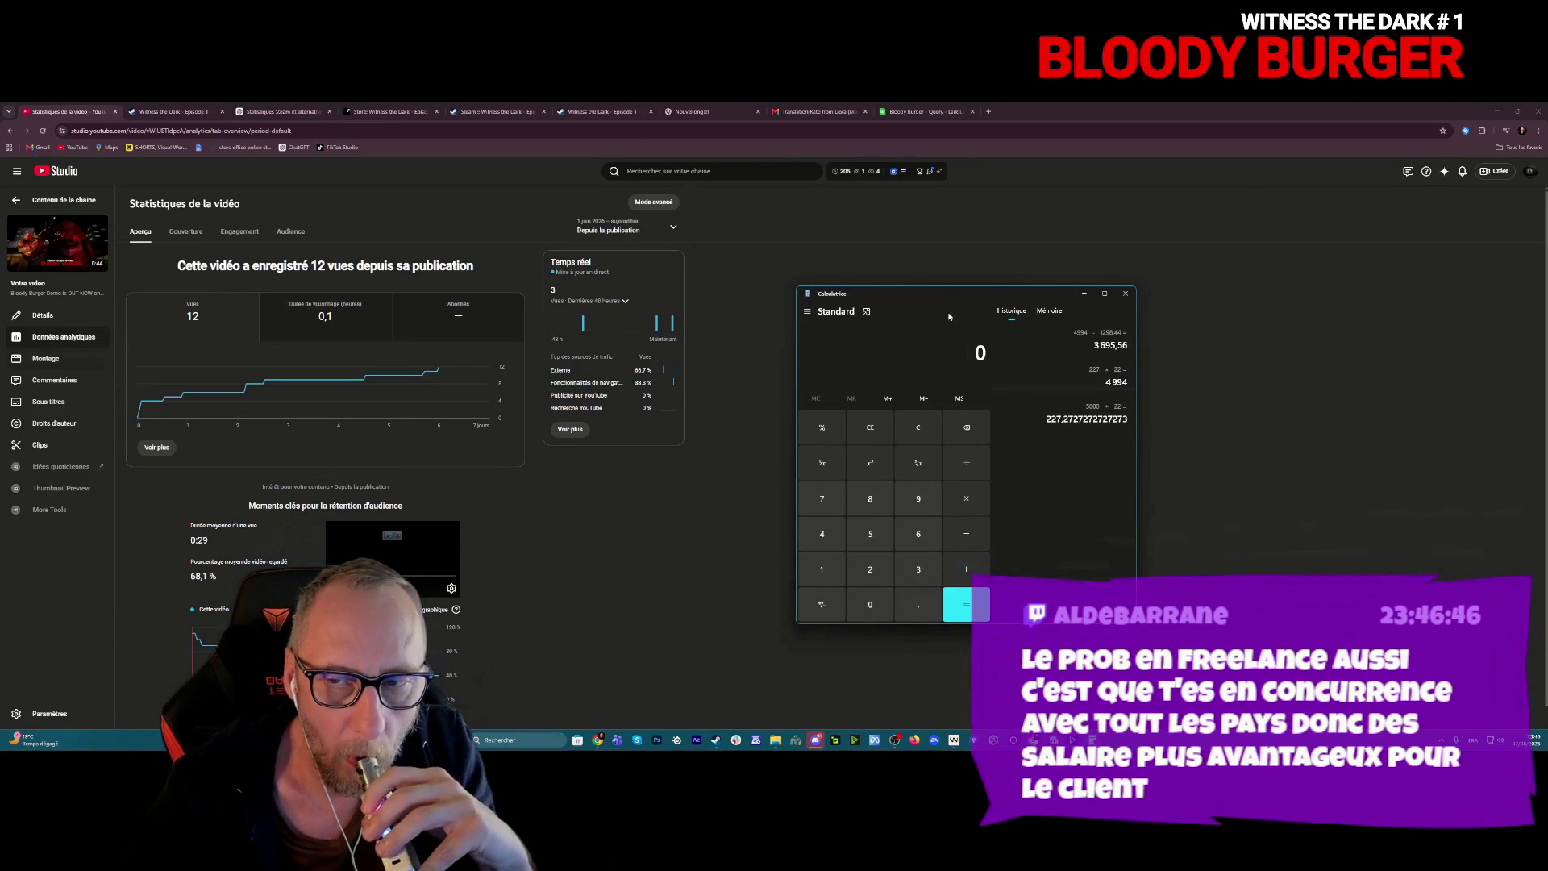
left_click_drag(937, 295, 992, 309)
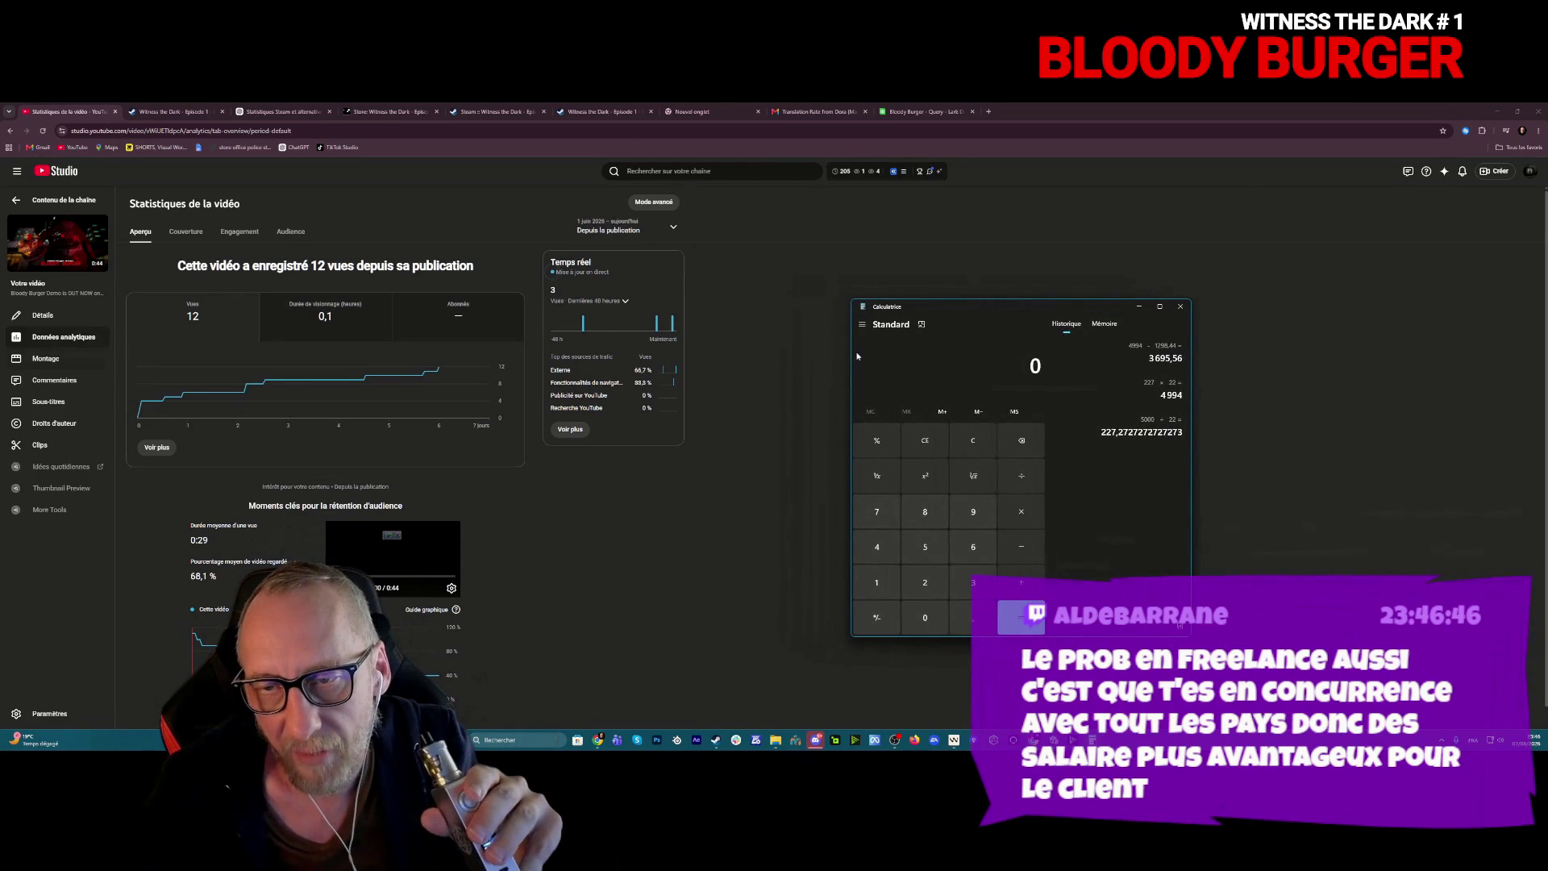
mouse_move(850, 349)
left_mouse_down()
mouse_move(727, 349)
mouse_move(903, 349)
left_mouse_up()
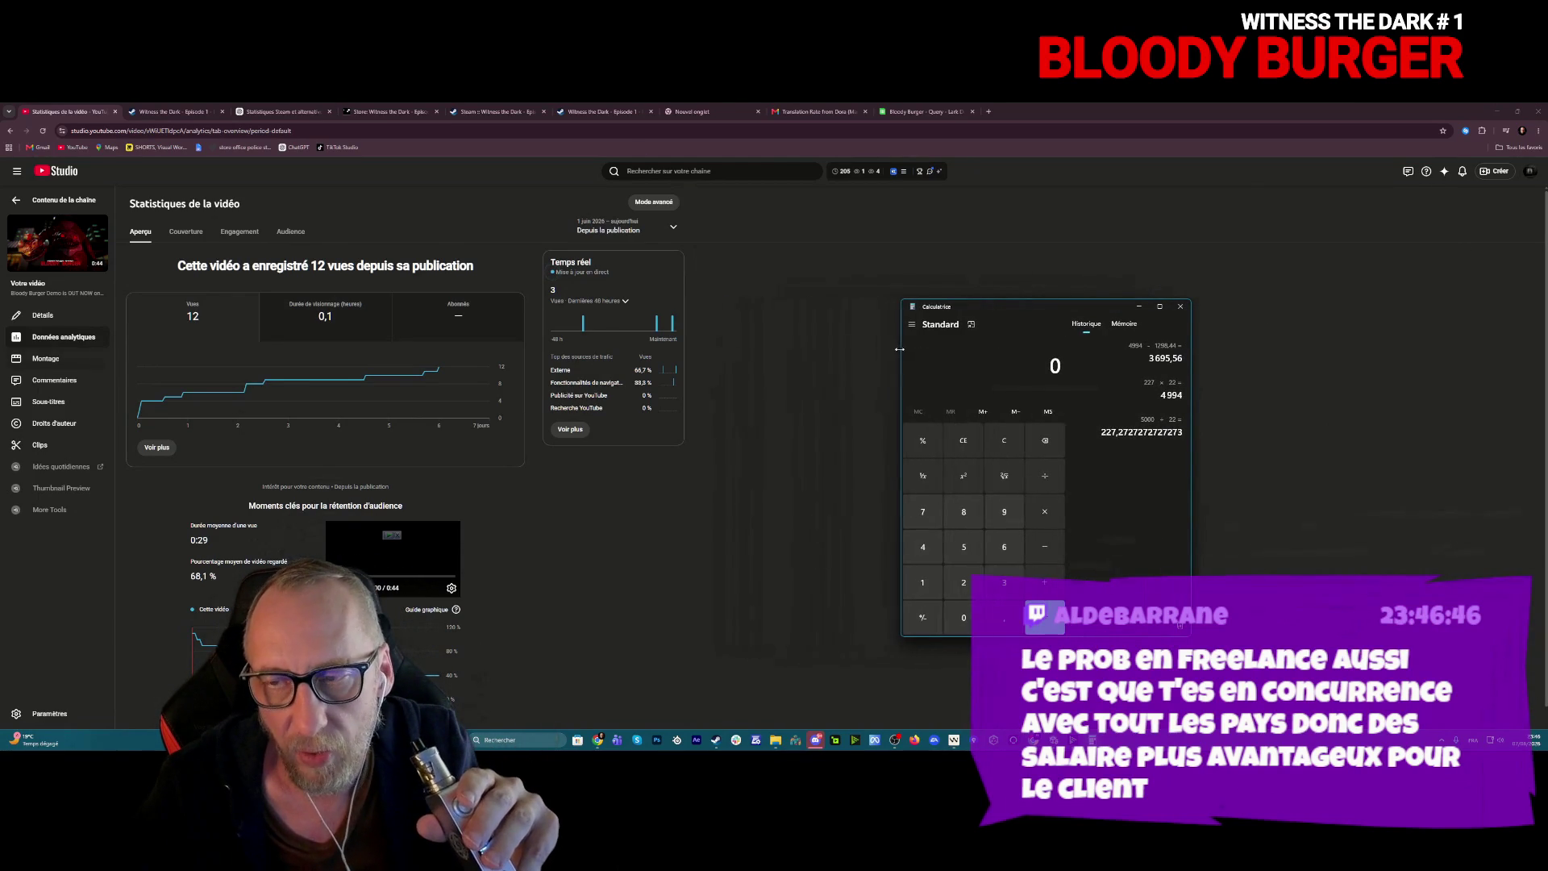
left_click(1129, 310)
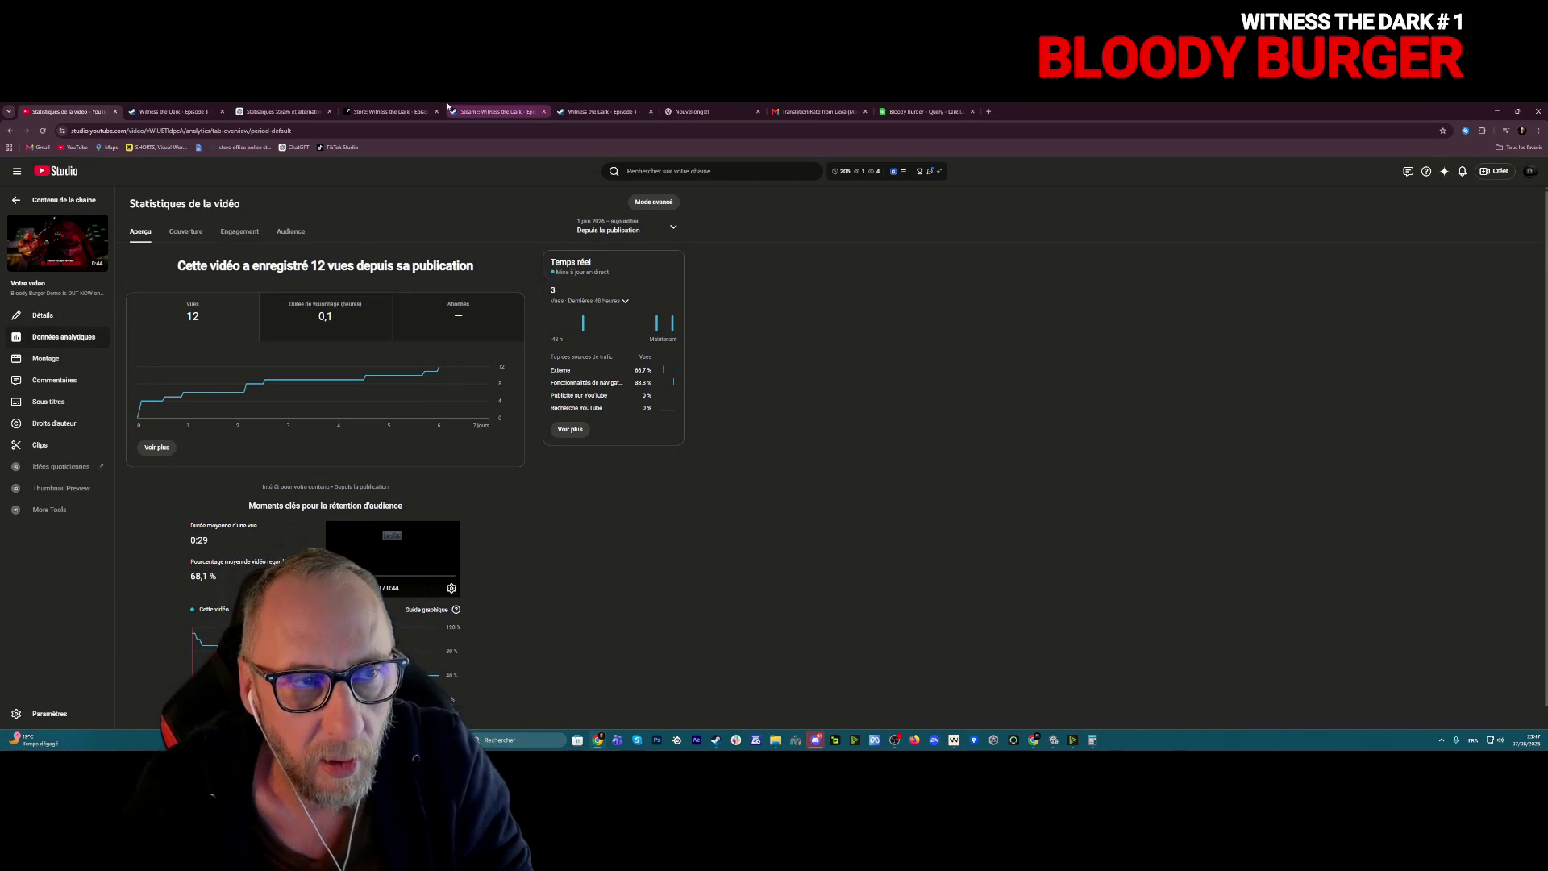
left_click(174, 114)
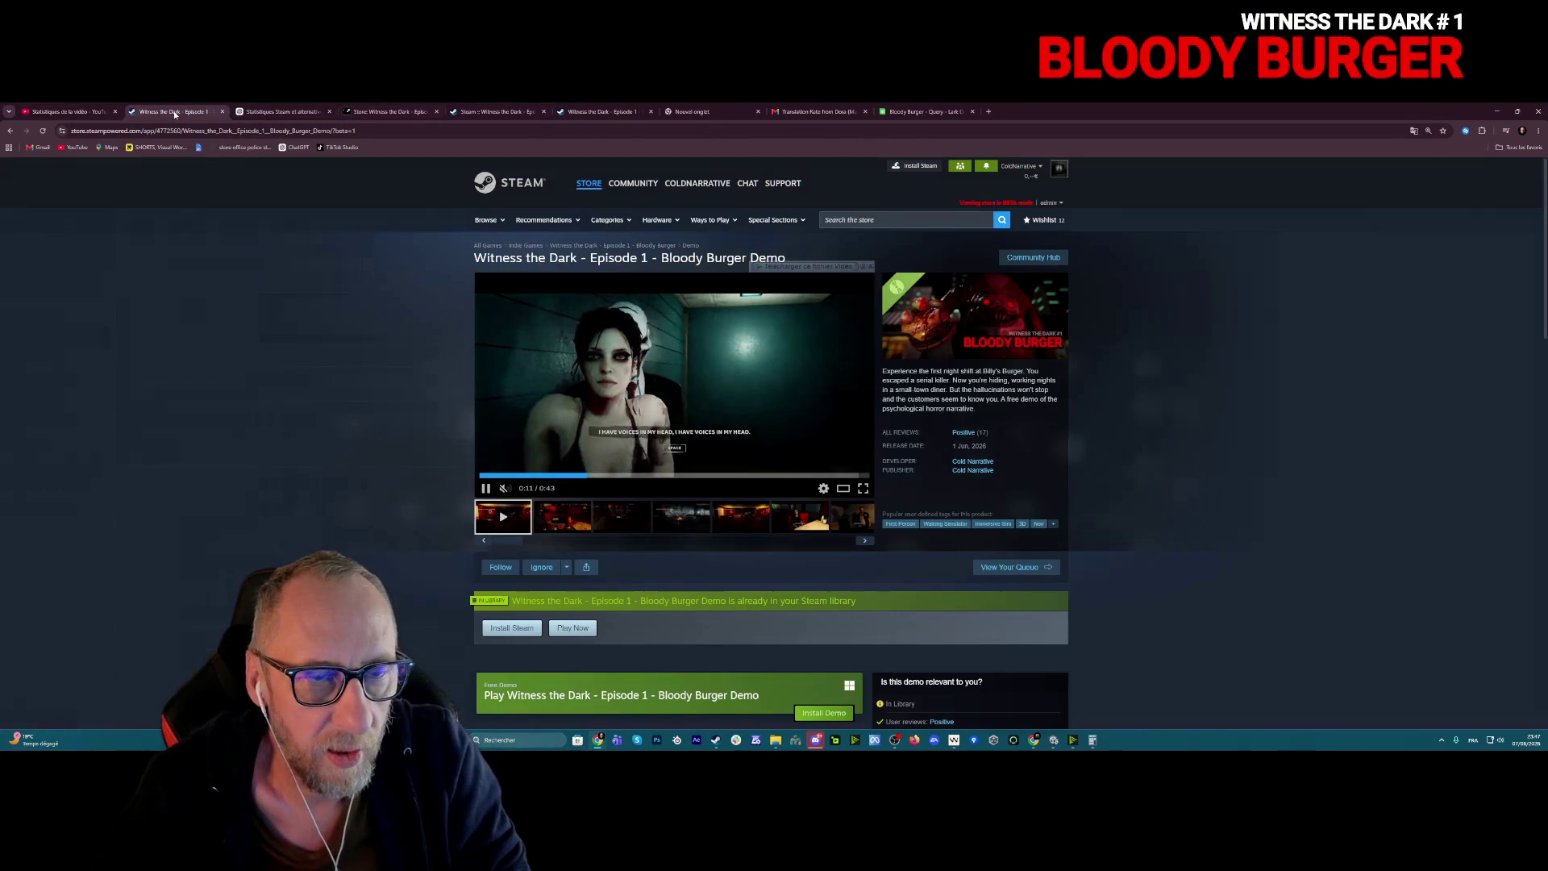
- Cycle through the browser tabs and return to the Steam announcement editor
left_click(283, 113)
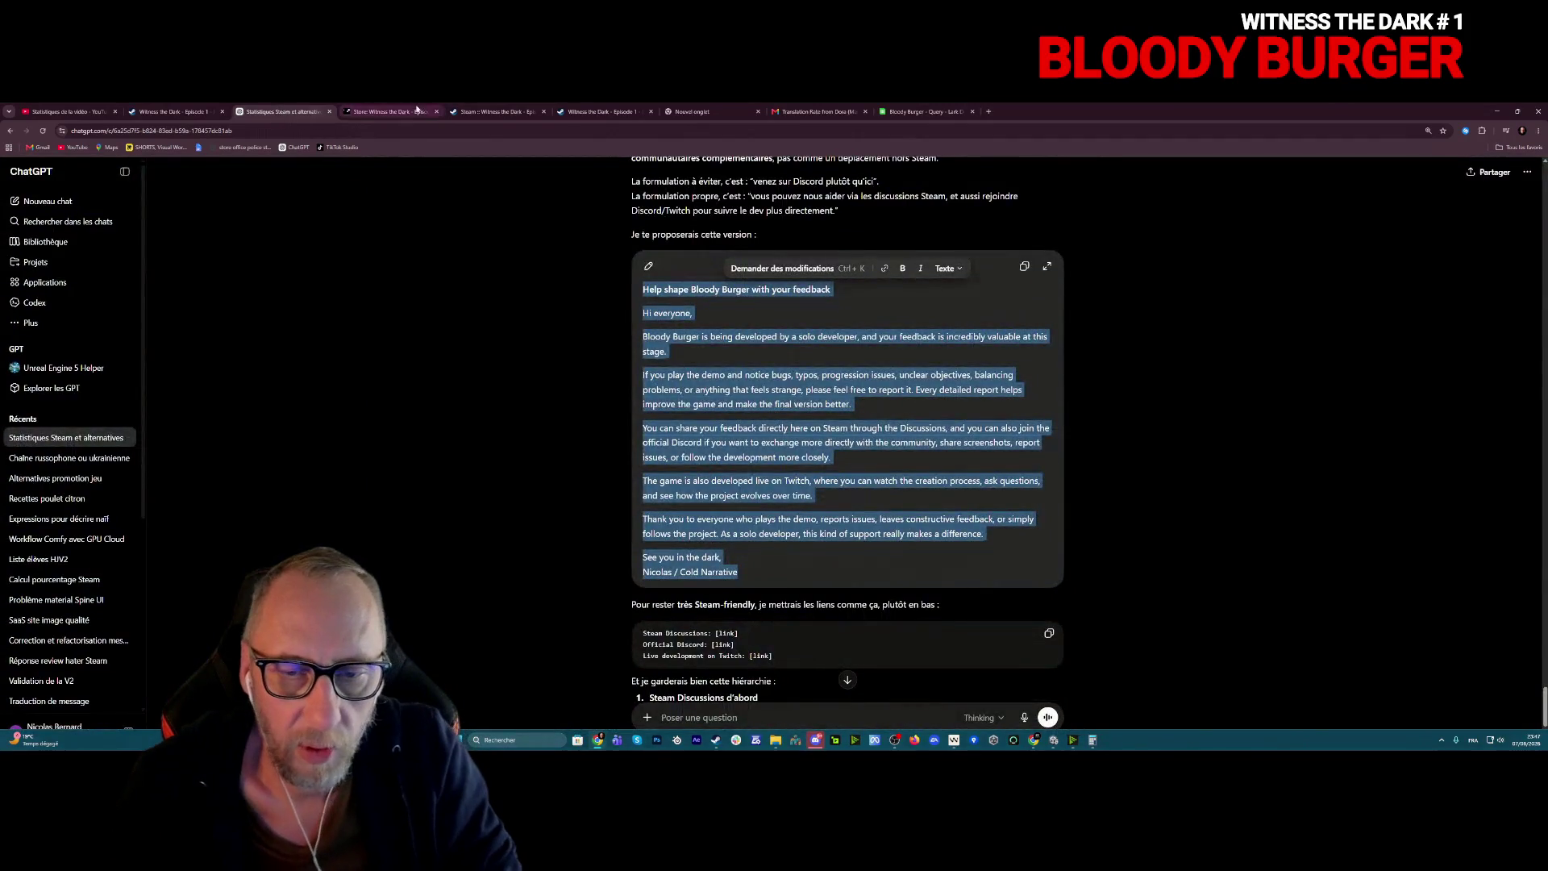
left_click(386, 112)
left_click(487, 118)
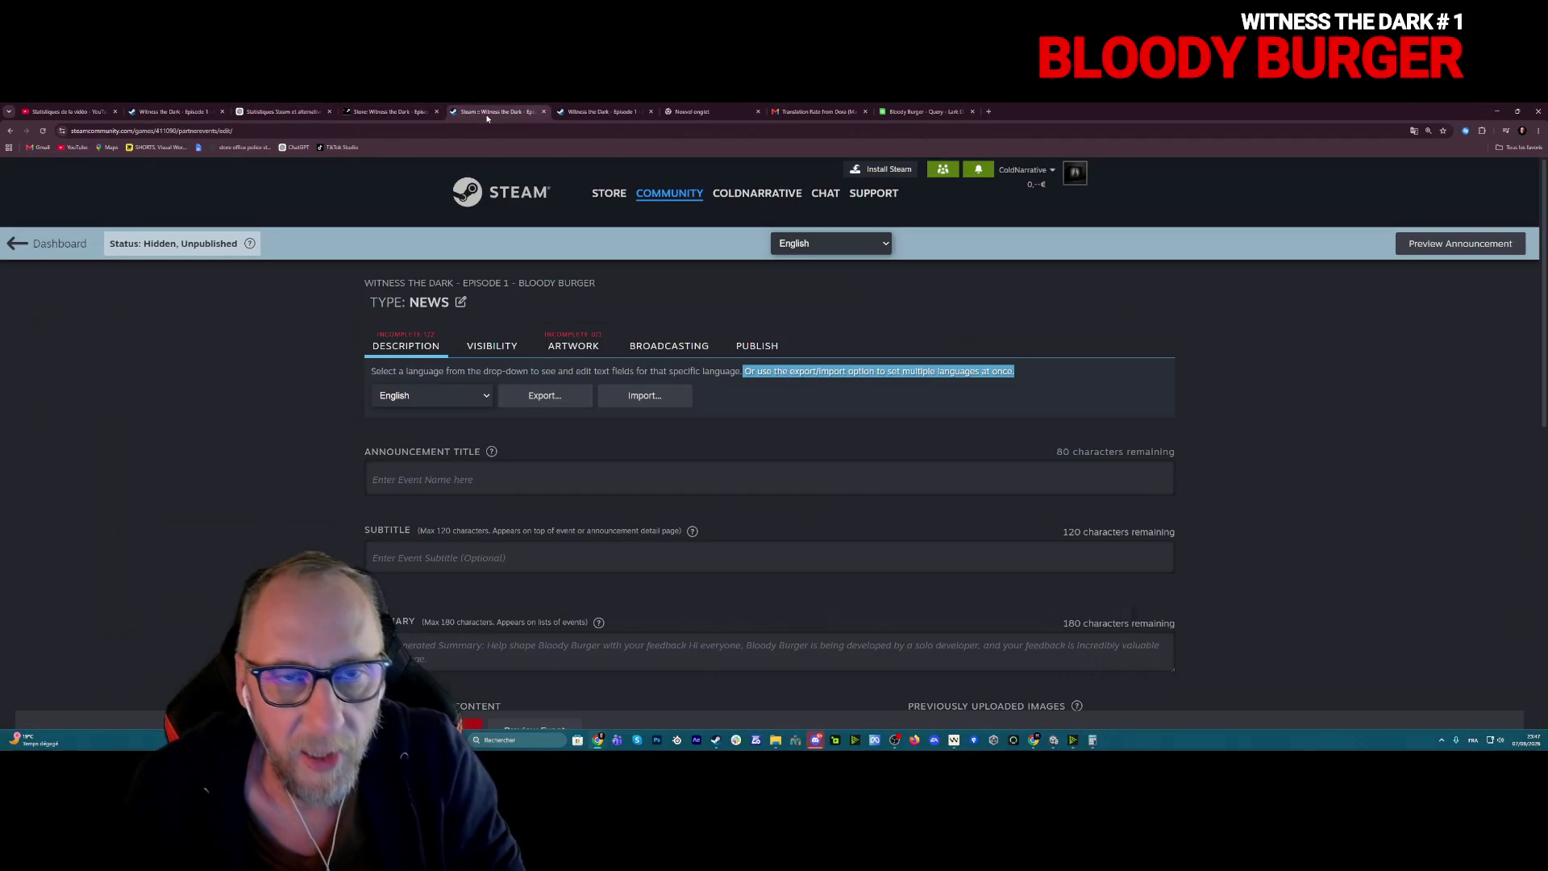
left_click(584, 114)
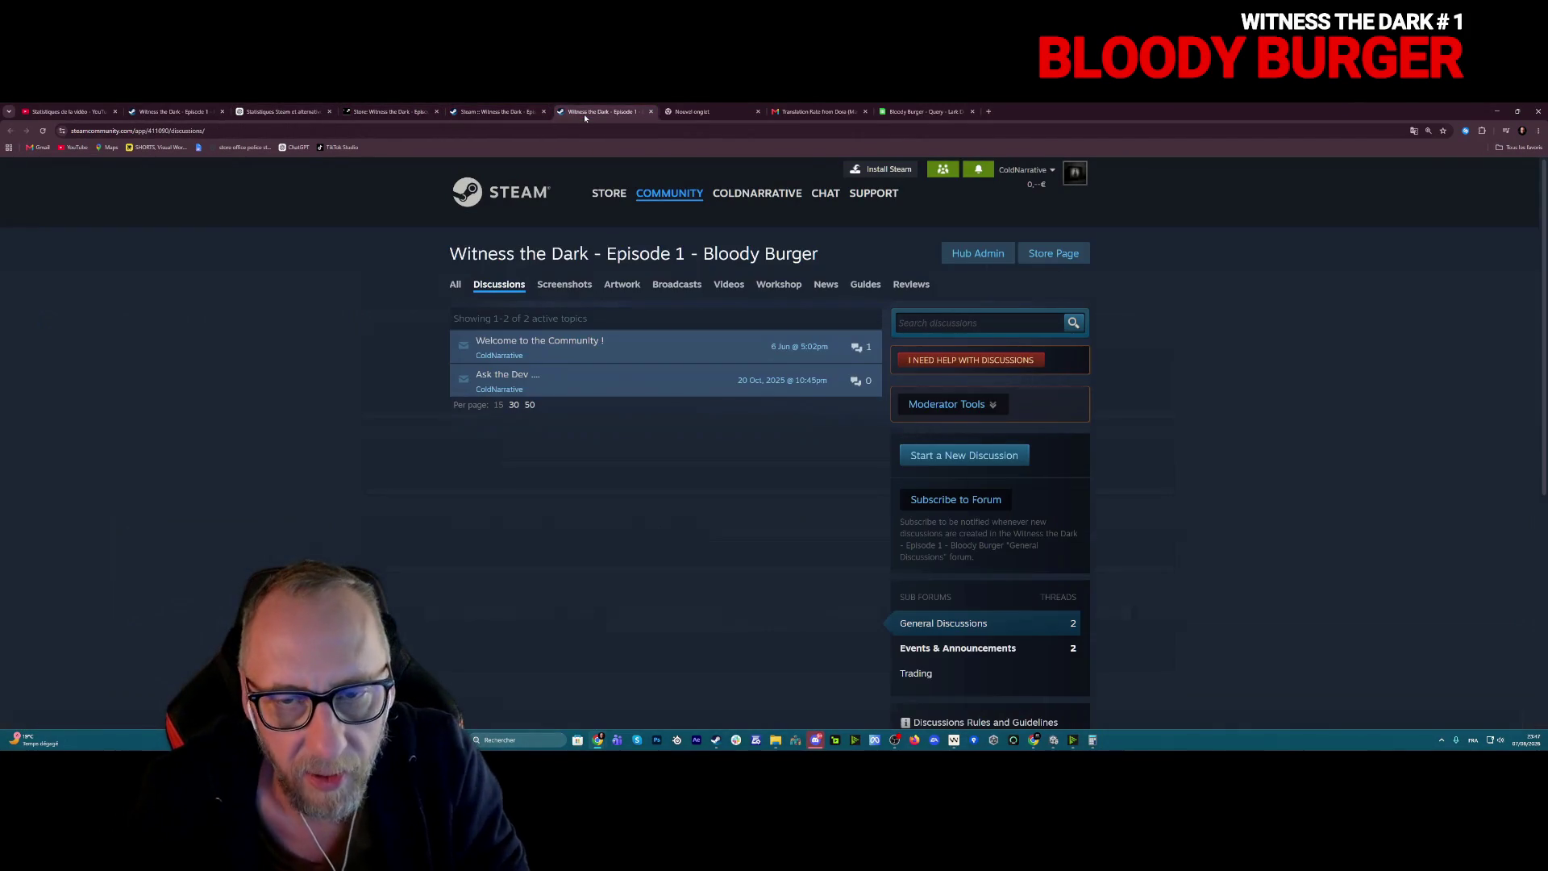
left_click(710, 118)
left_click(814, 113)
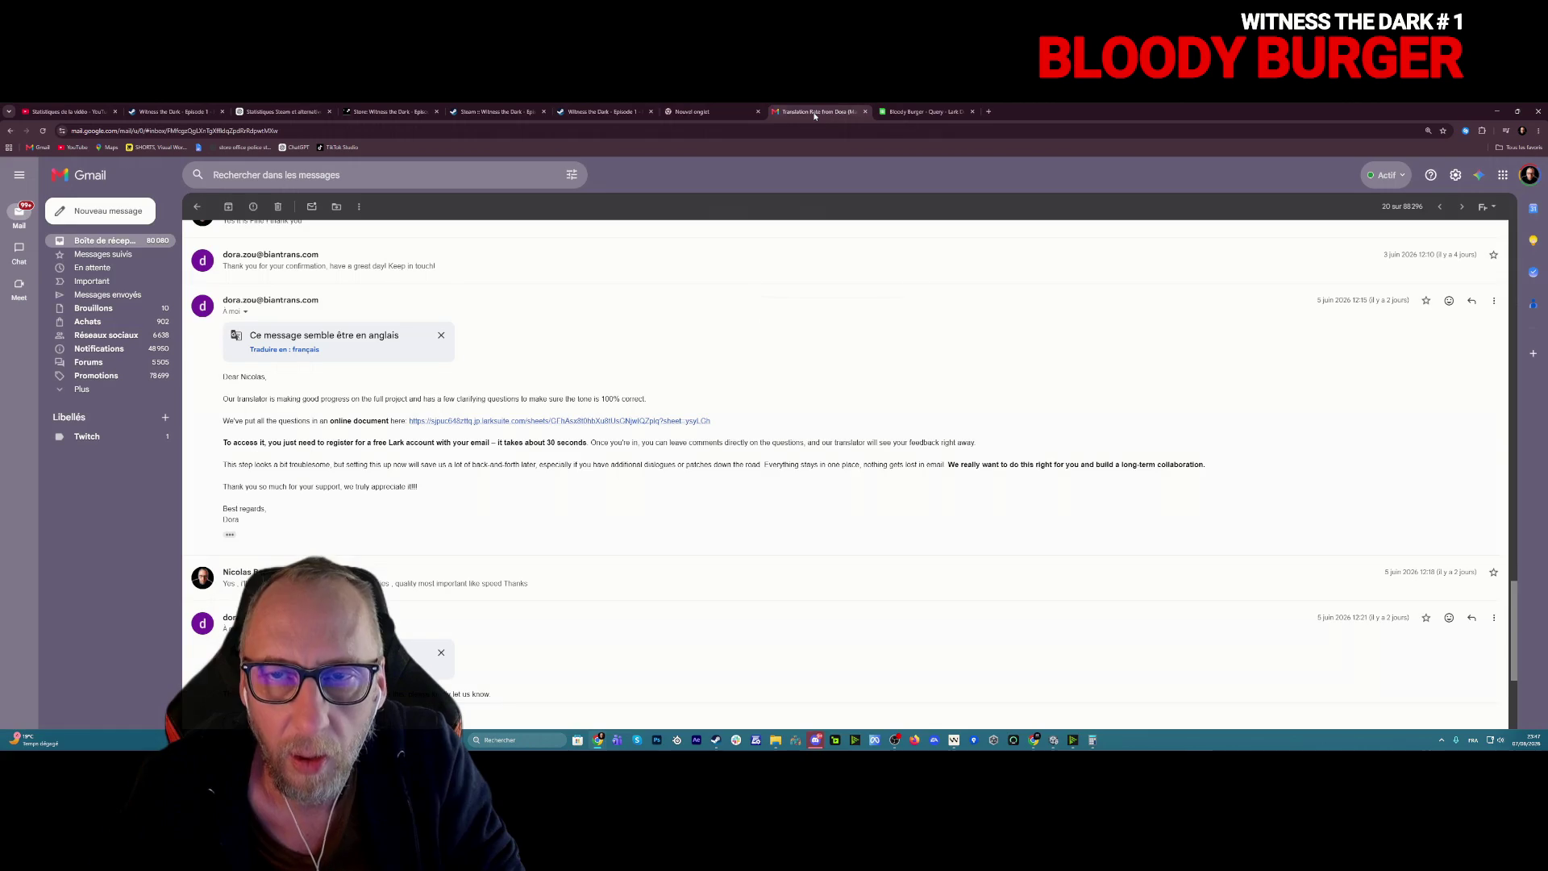
left_click(499, 116)
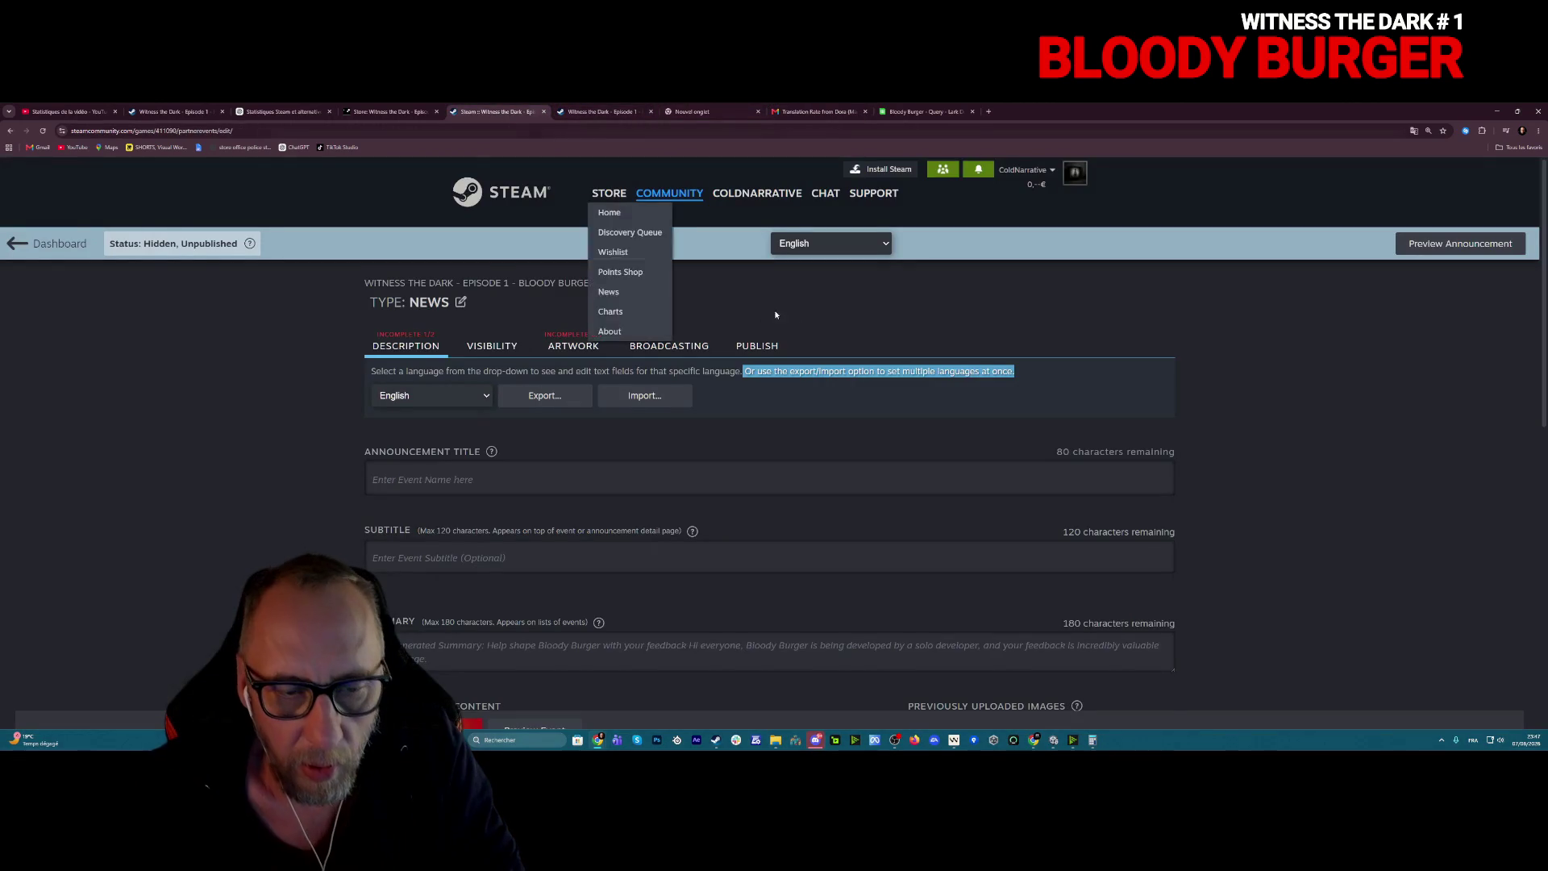
- Copy the selected export/import languages sentence and go back to ChatGPT
scroll(799, 326, "down", 1)
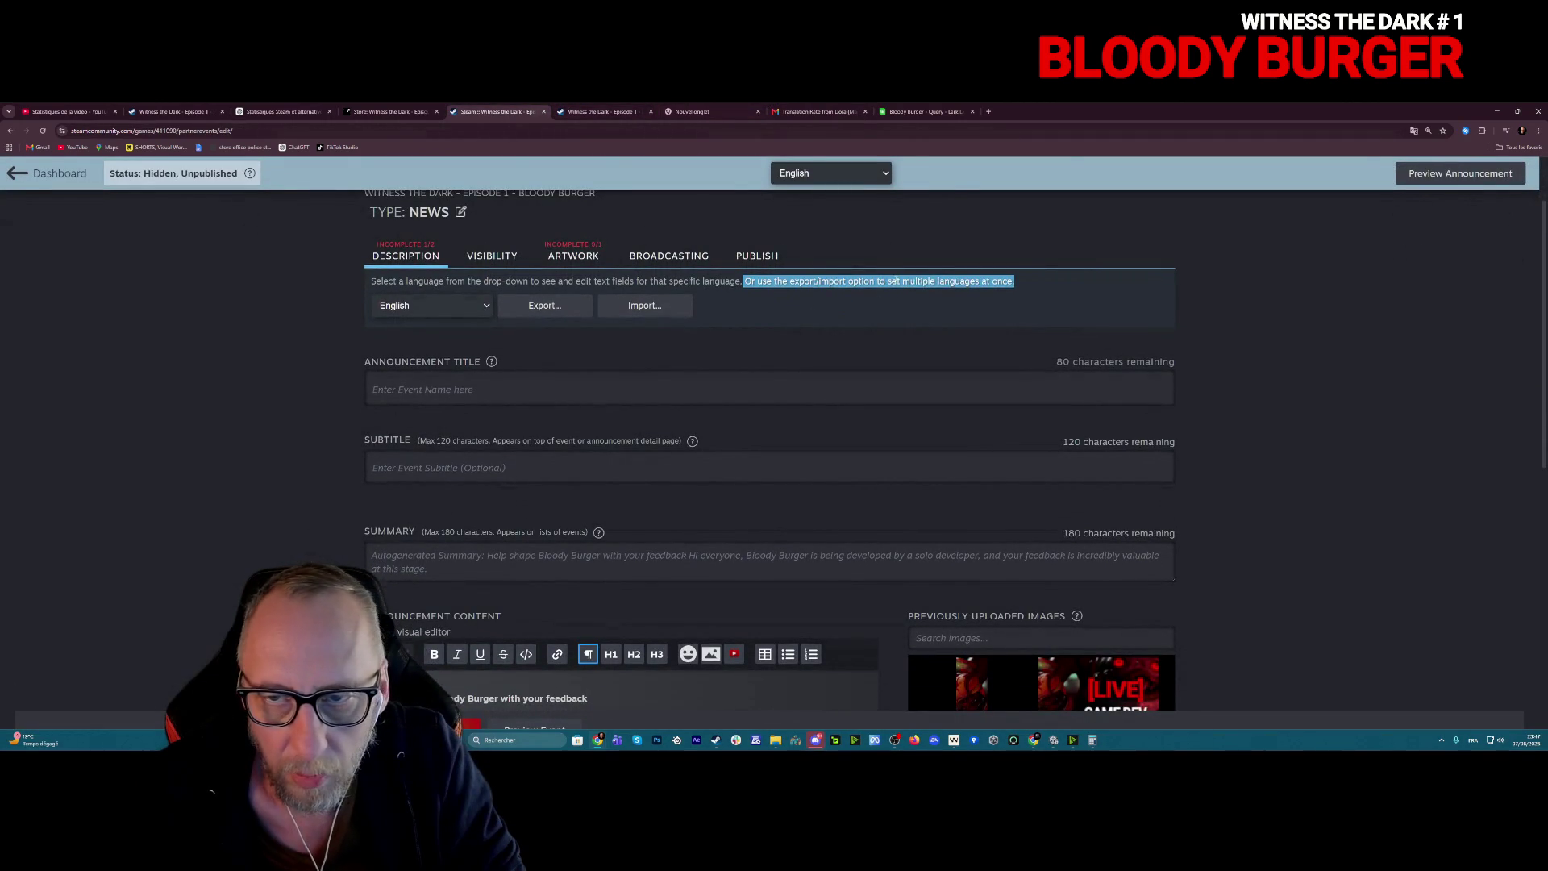
right_click(897, 279)
left_click(919, 295)
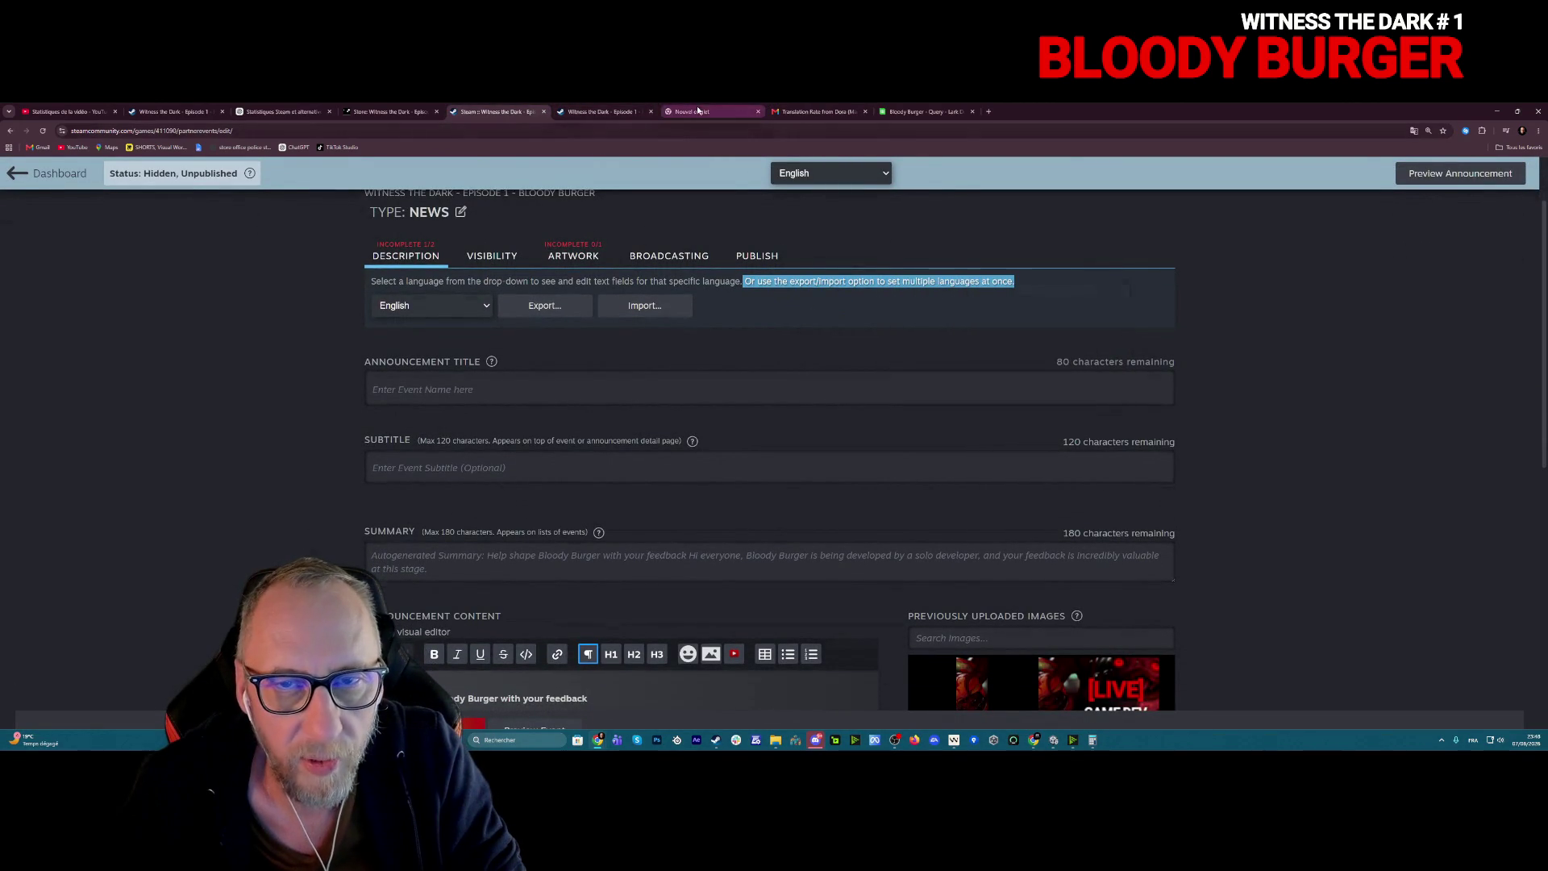
left_click(282, 112)
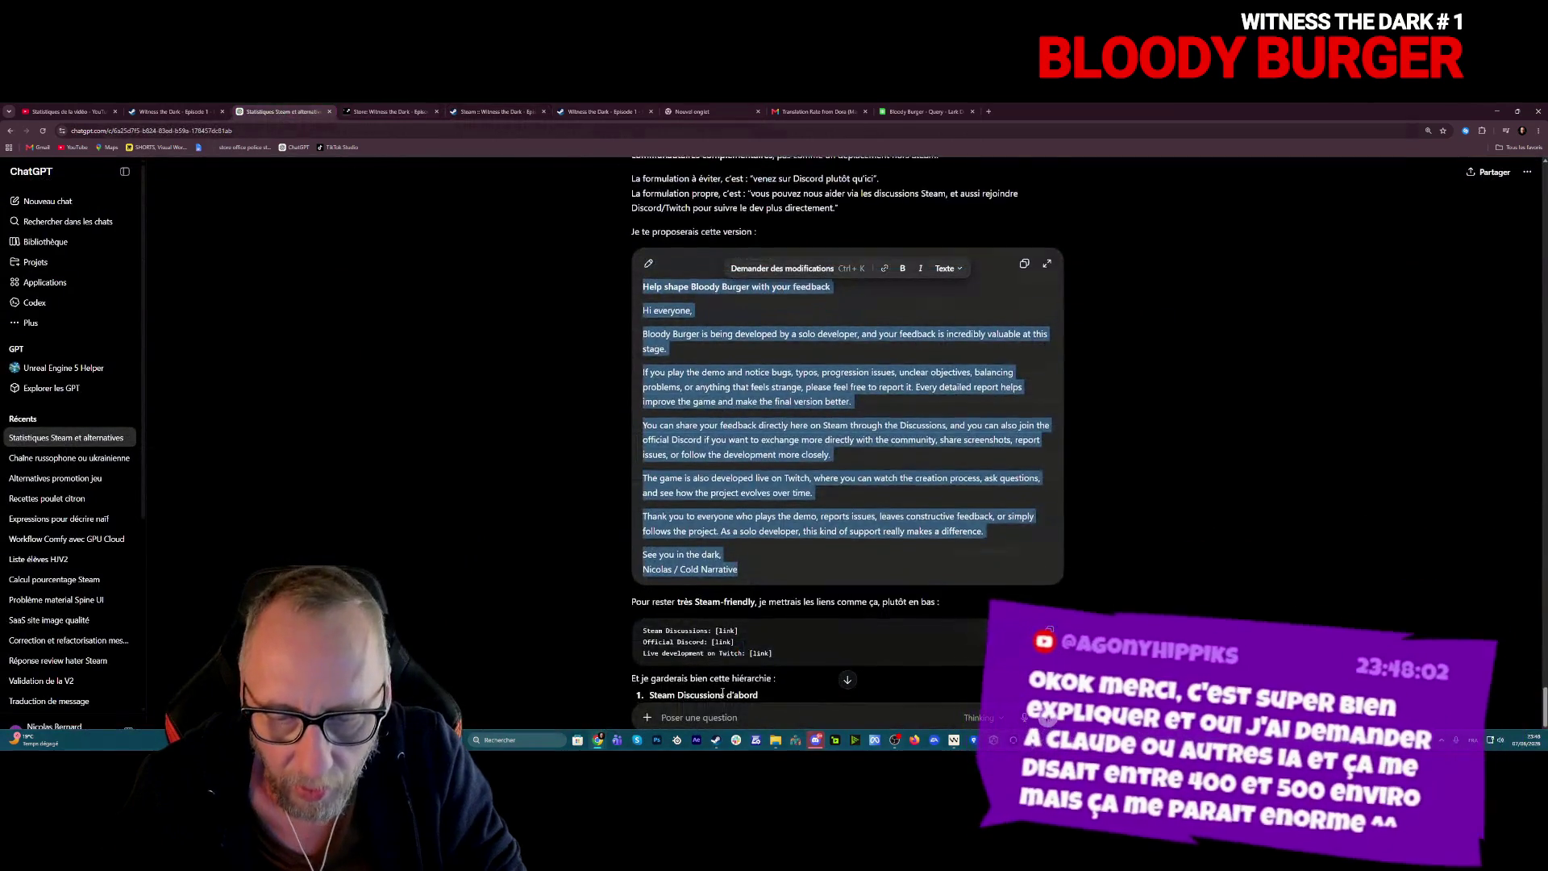
- Send ChatGPT 'ok je vois ca' followed by the pasted export/import sentence
scroll(723, 691, "down", 3)
left_click(705, 718)
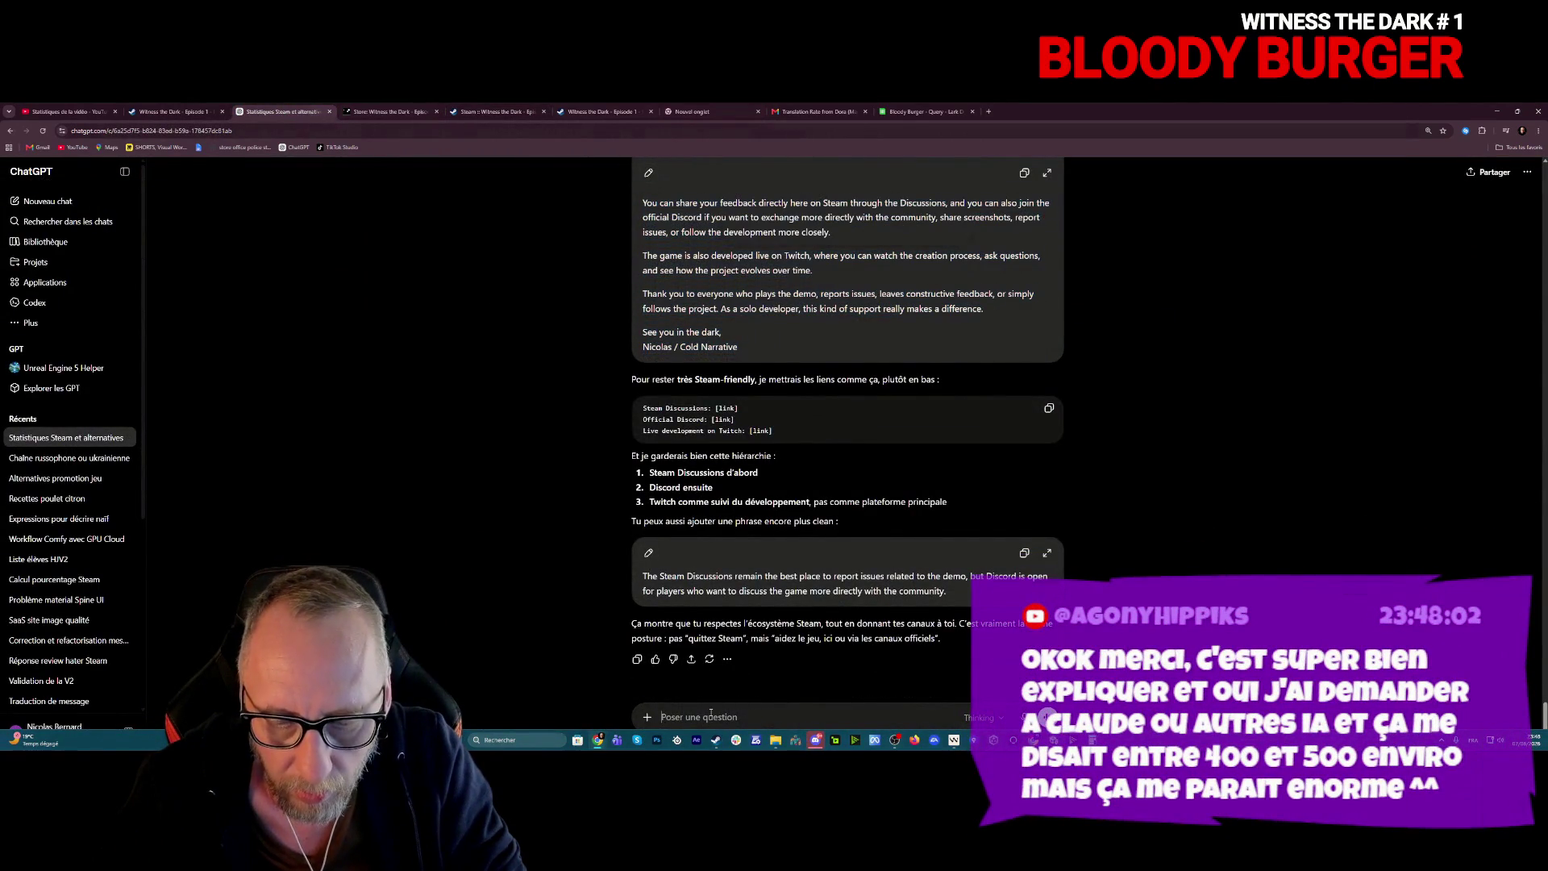
type("ok je vois ca")
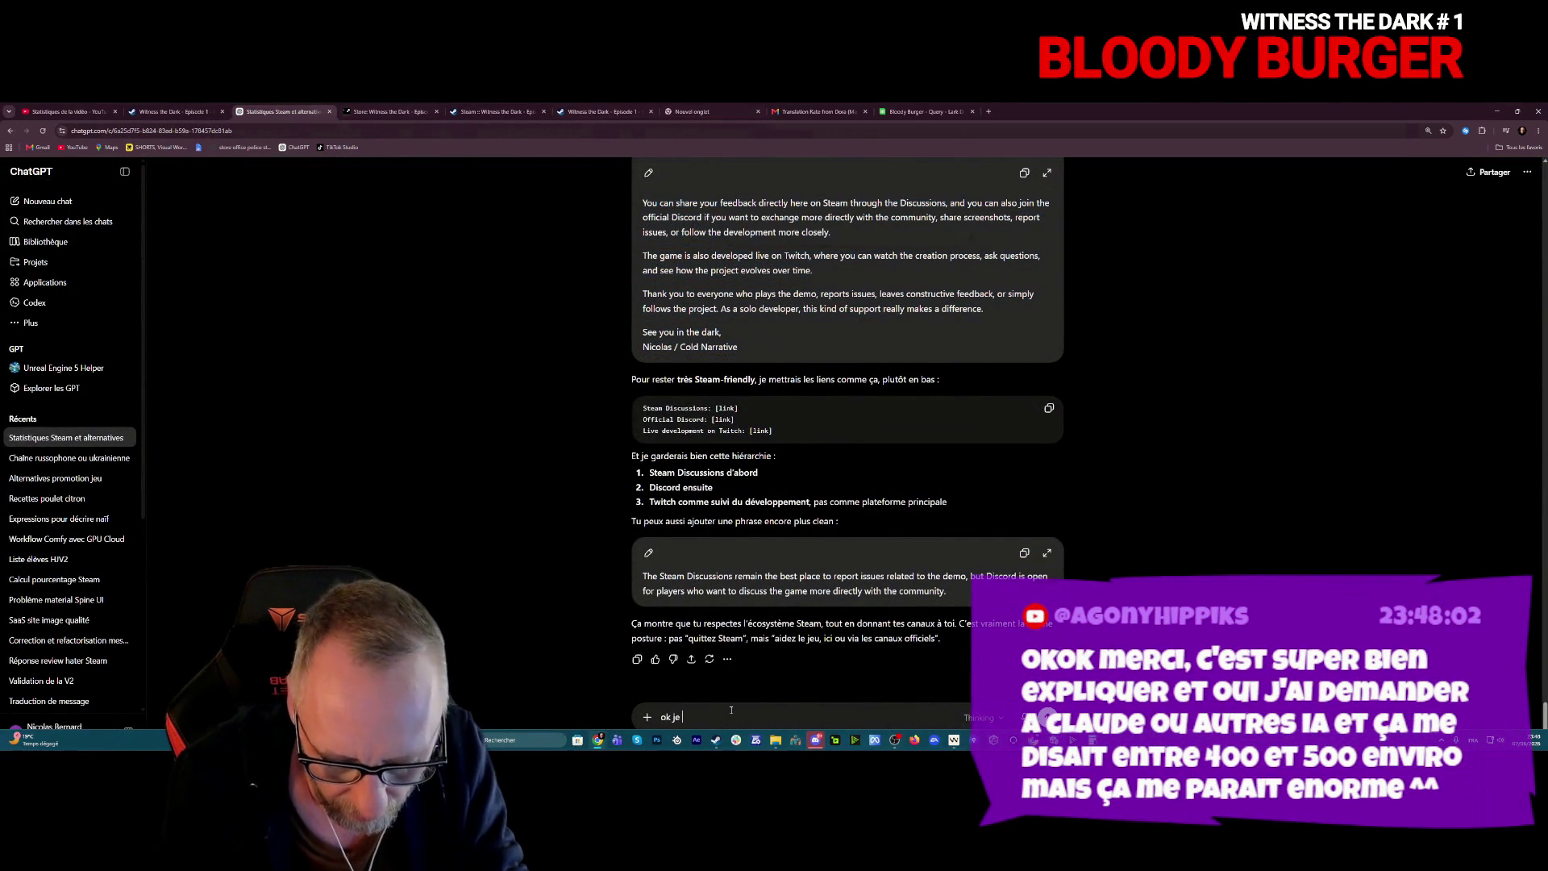
key("ctrl+v")
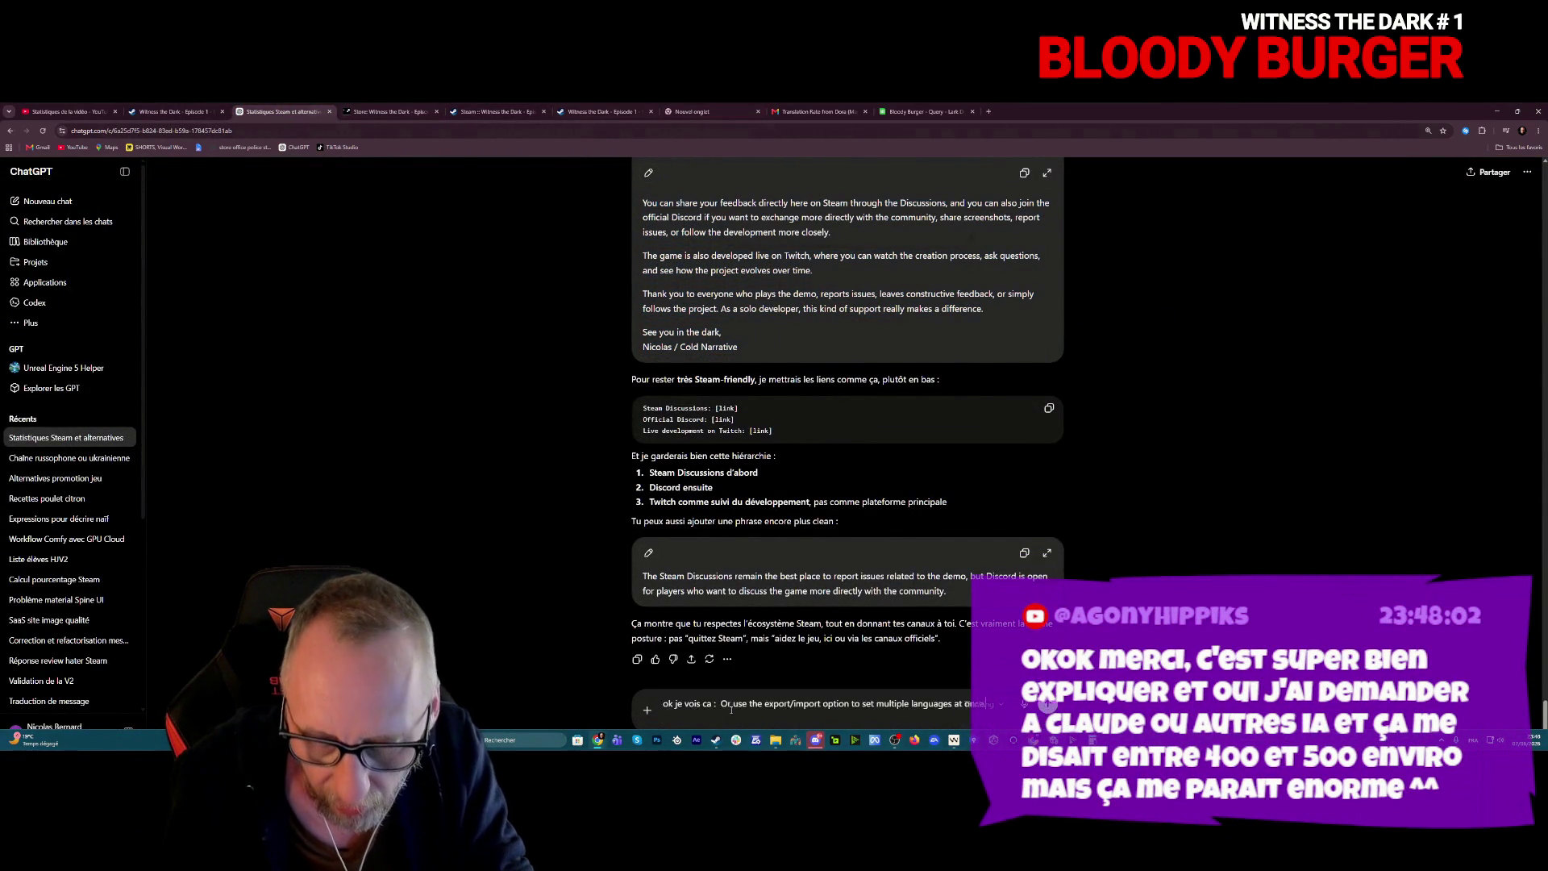
key("Return")
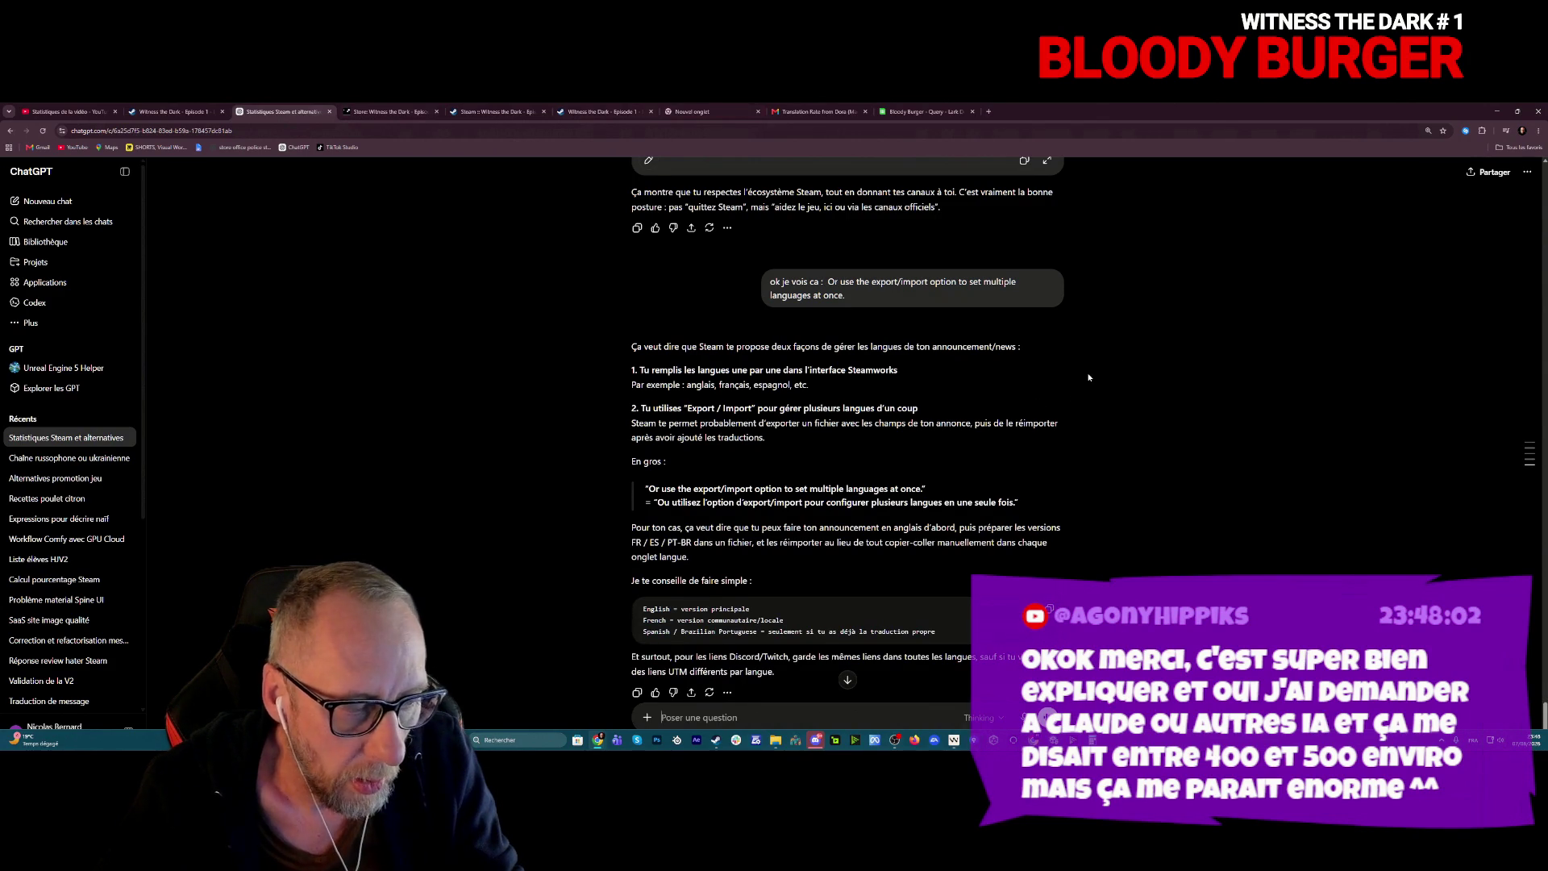
scroll(1118, 363, "down", 1)
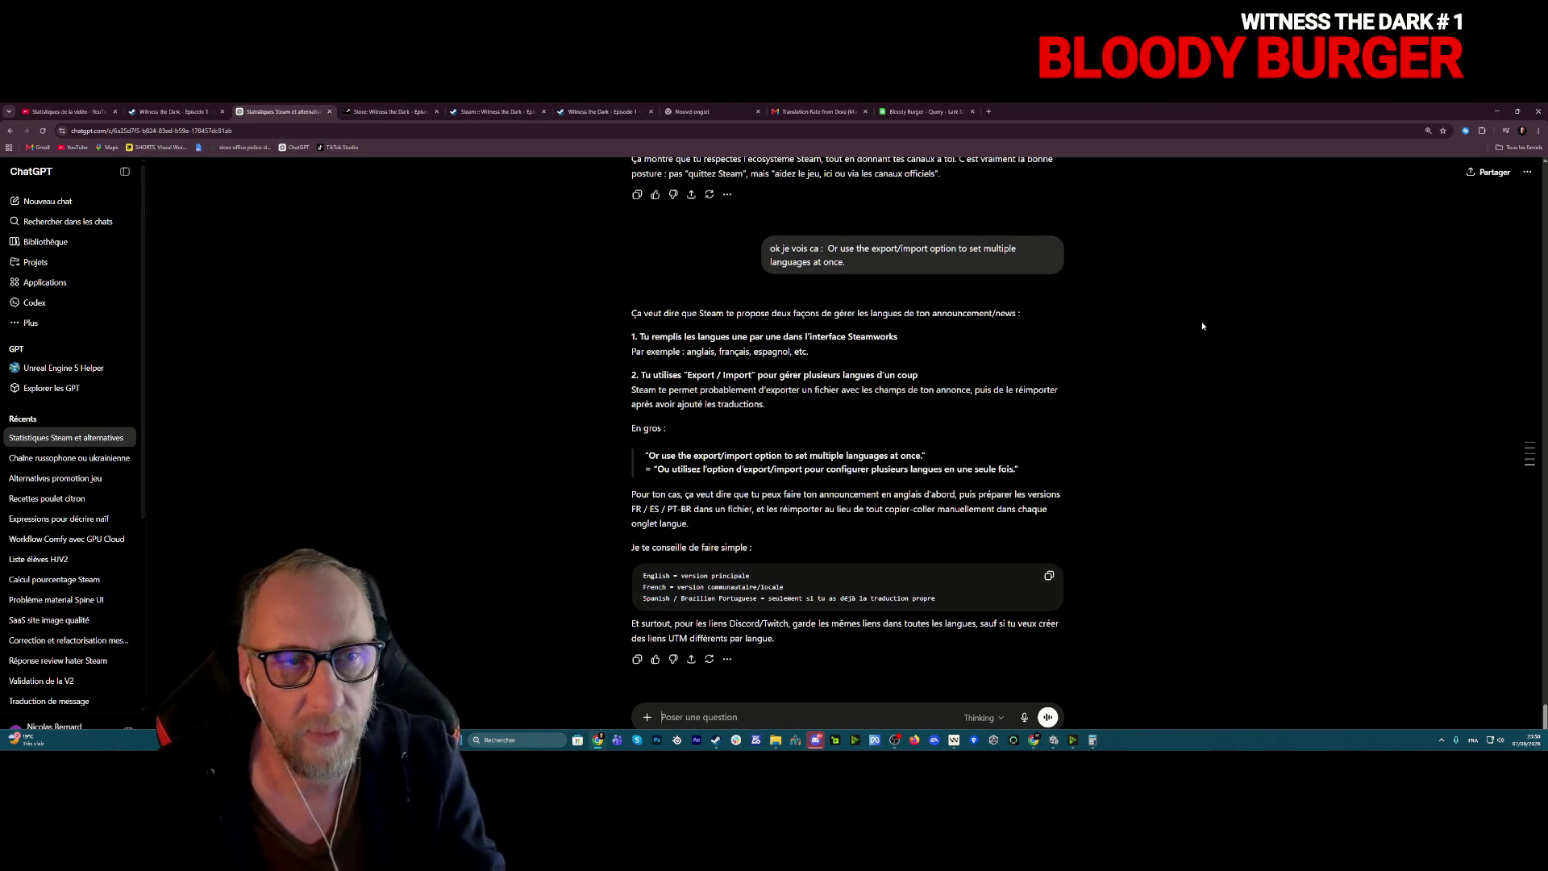
- Read the Steamworks announcement editor's note on multi-language export/import, then return to the ChatGPT conversation
left_click(387, 111)
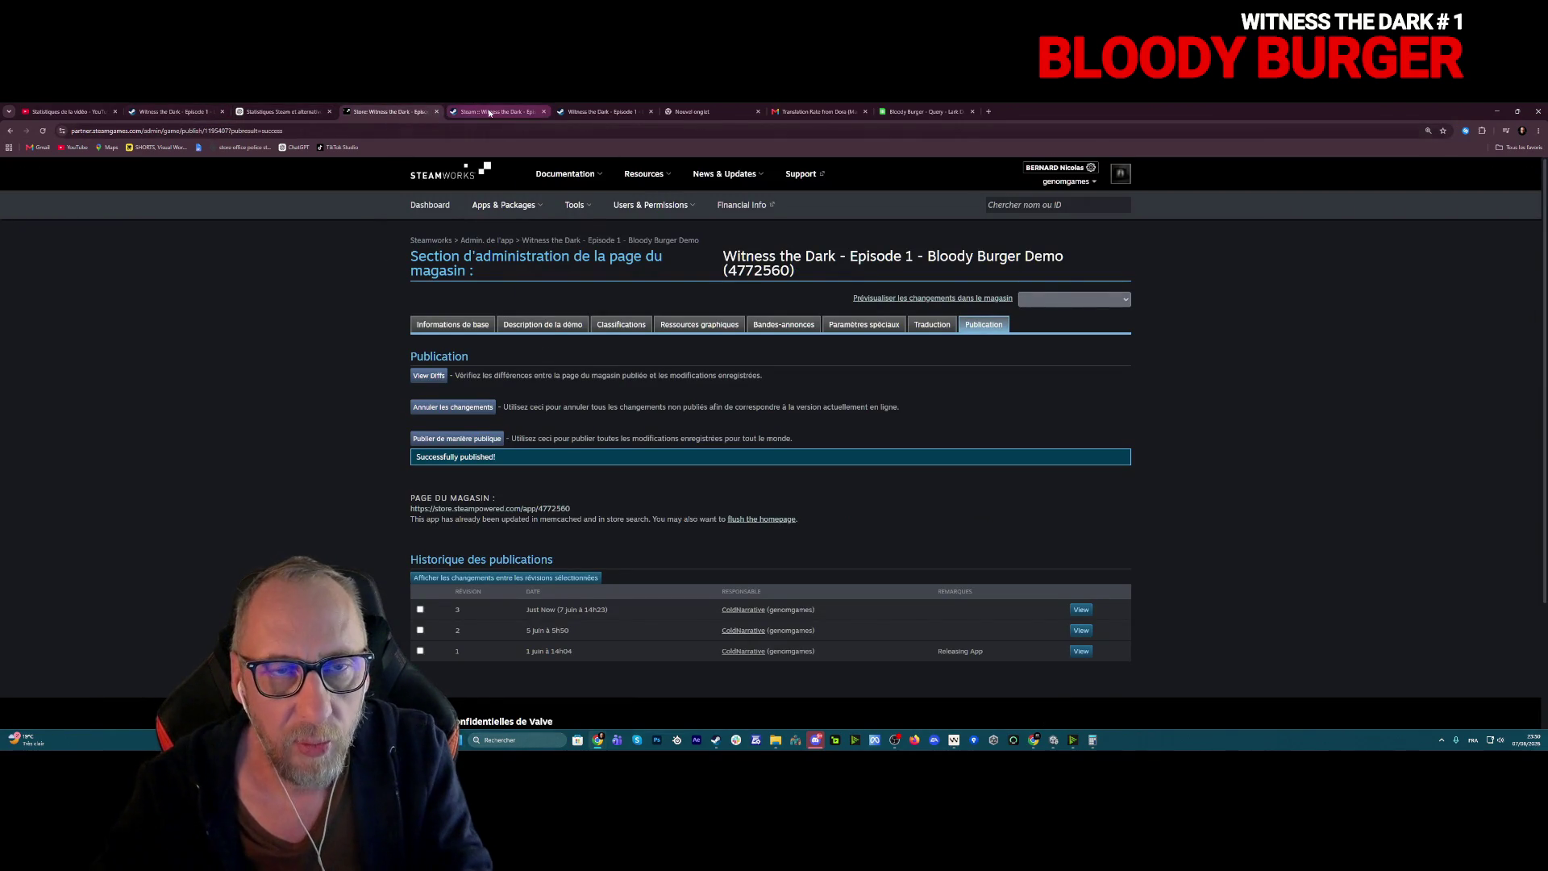
left_click(489, 112)
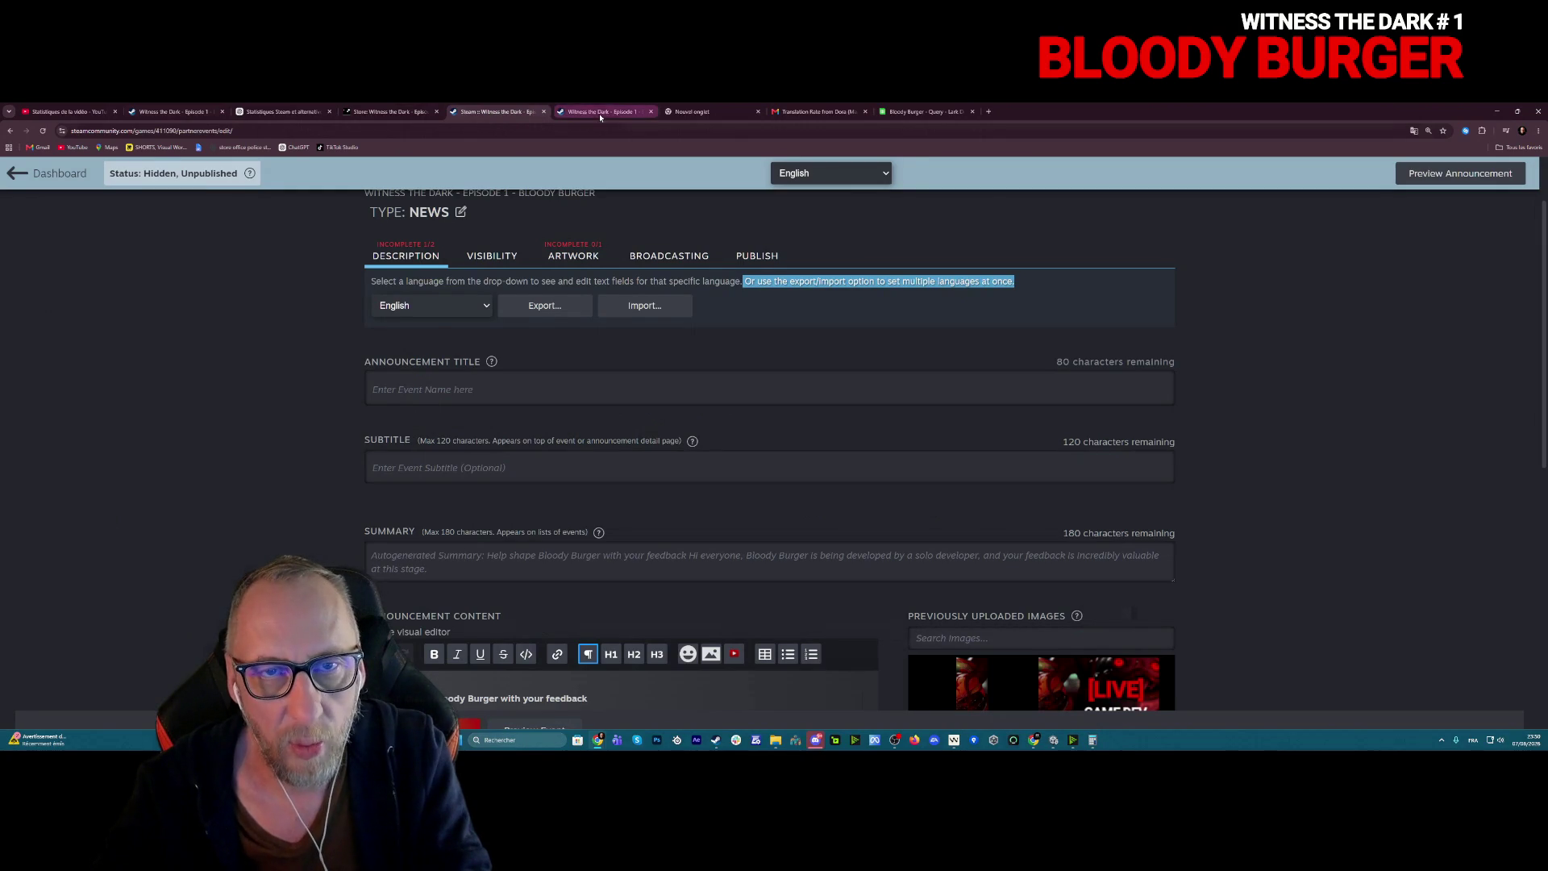
left_click(610, 112)
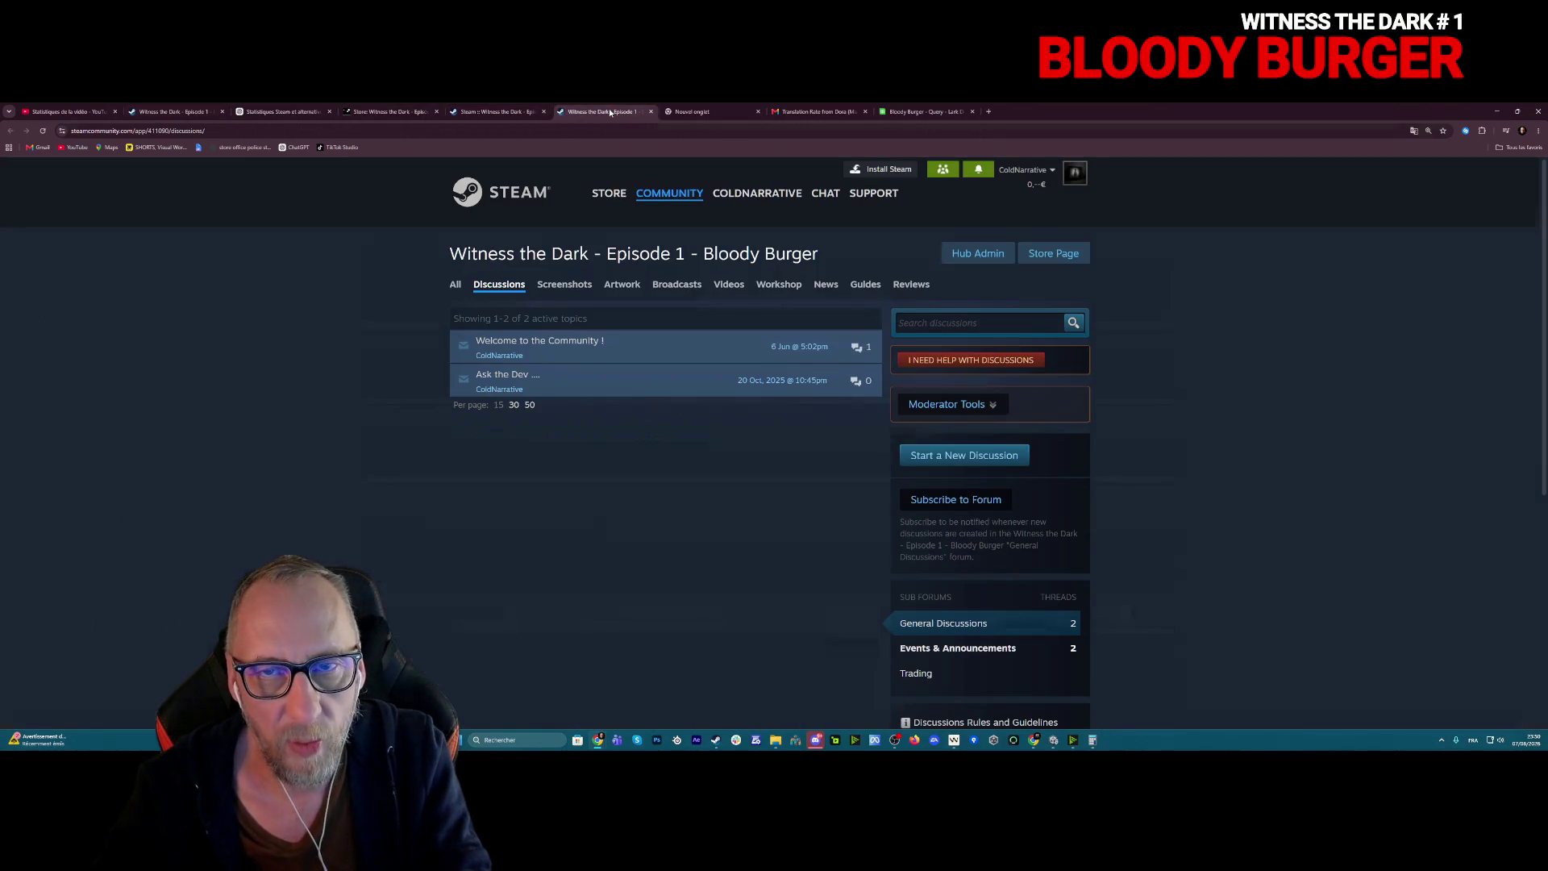
left_click(175, 114)
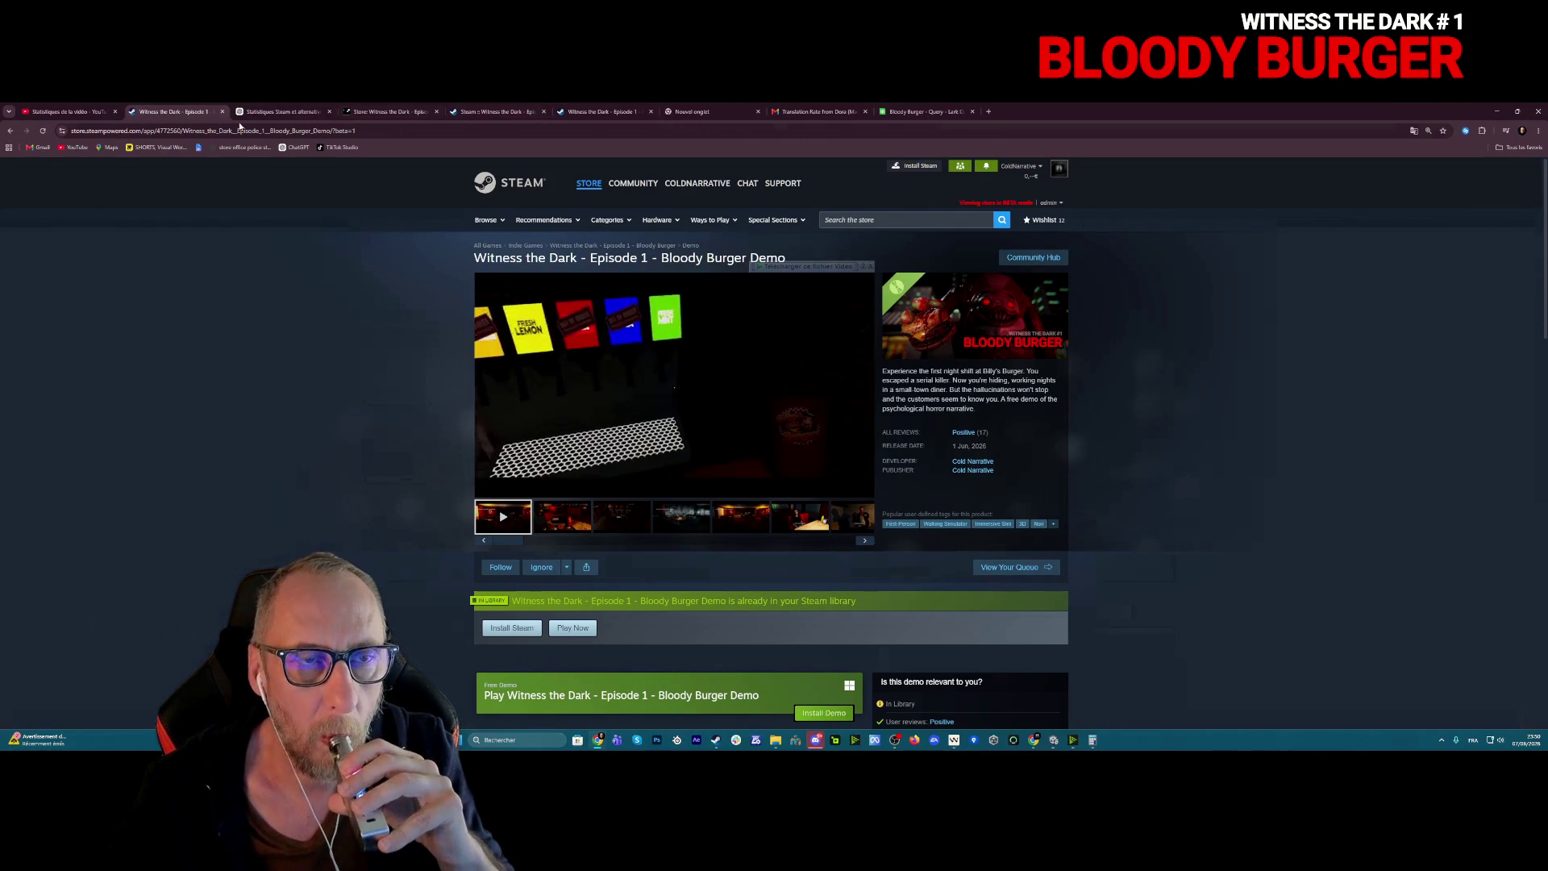
left_click(399, 114)
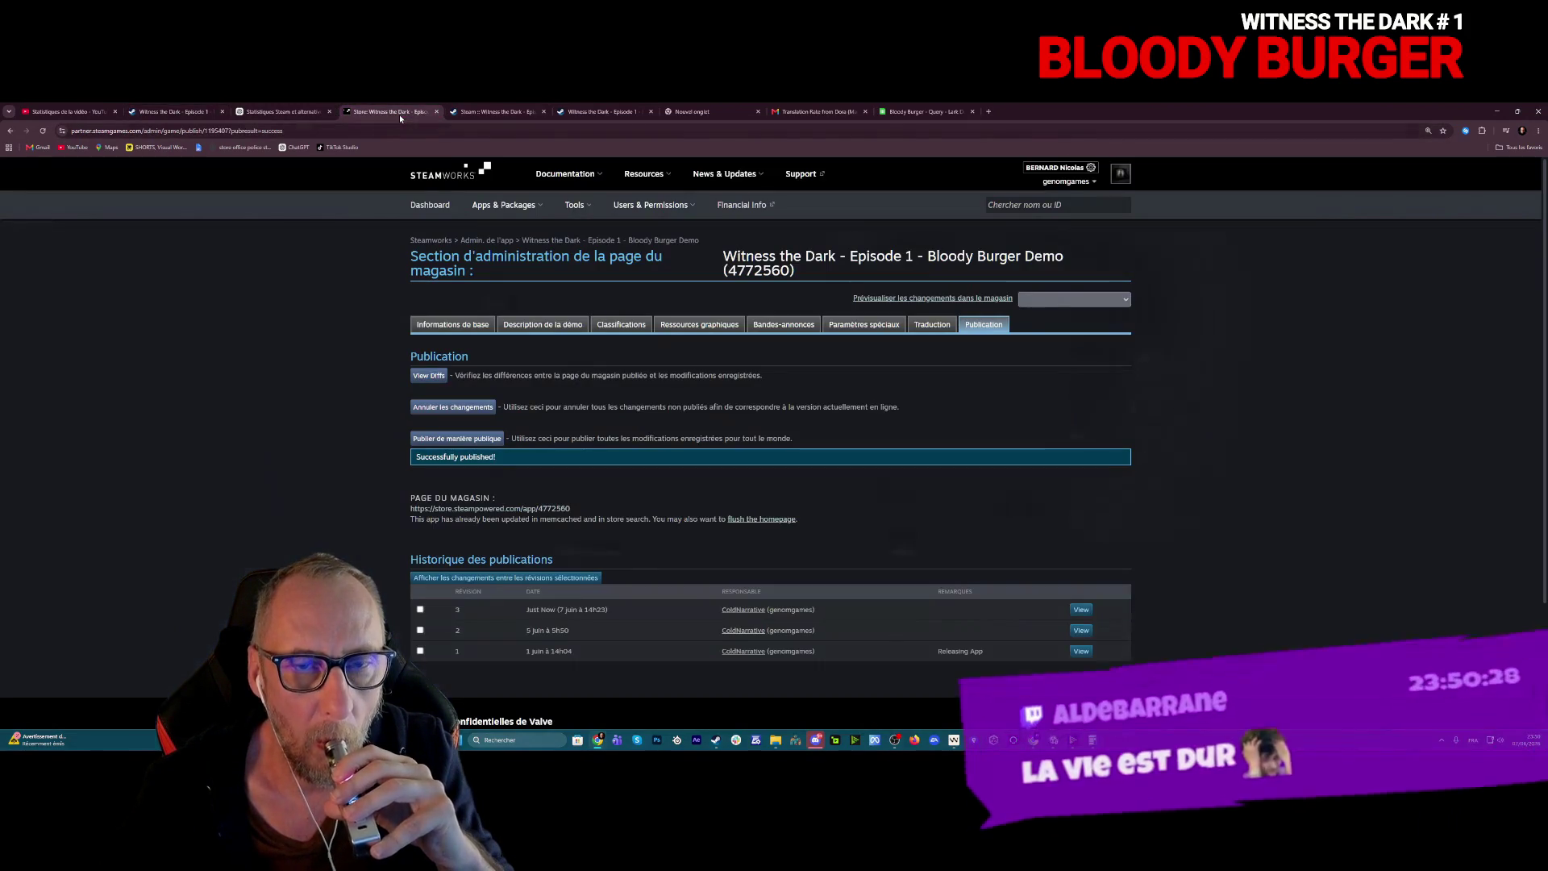
left_click(500, 114)
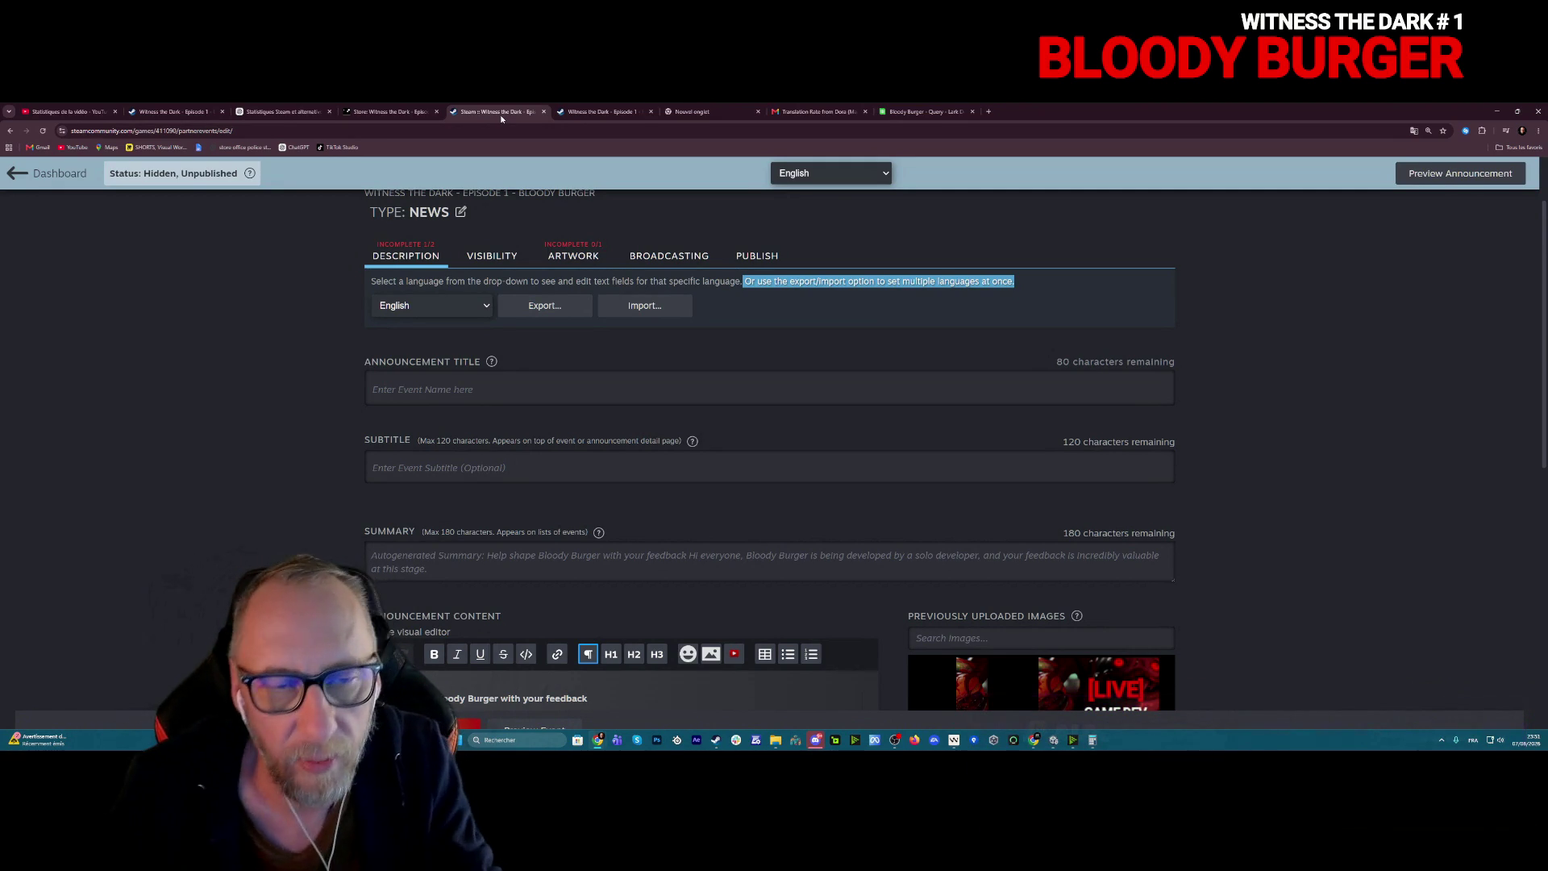
left_click(282, 111)
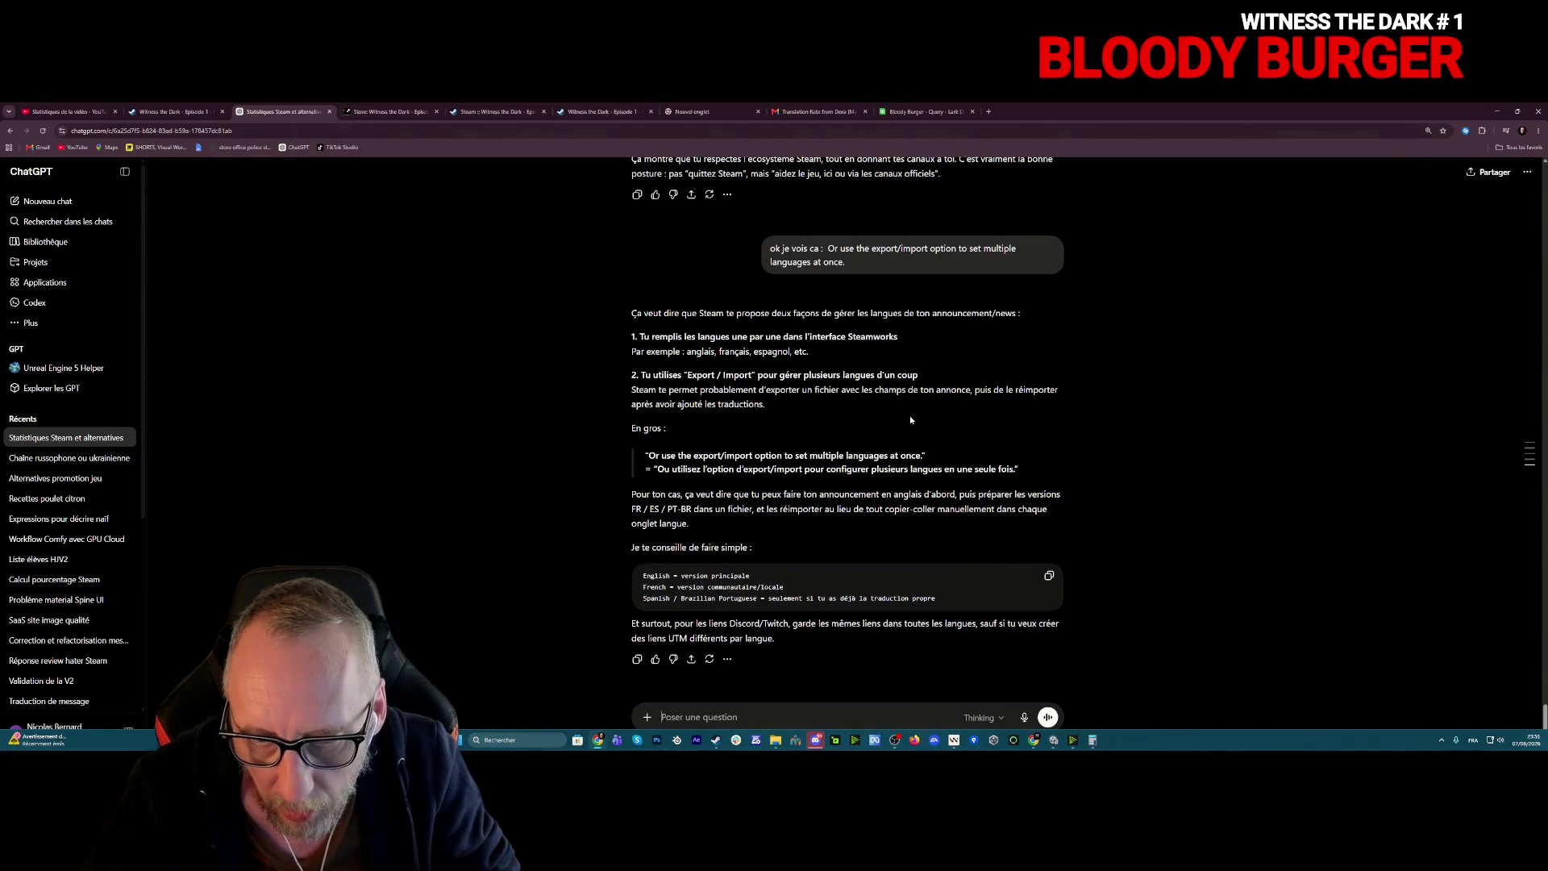
- Dictate a question to ChatGPT about Steam's export/import option for the announcement
left_click(1025, 718)
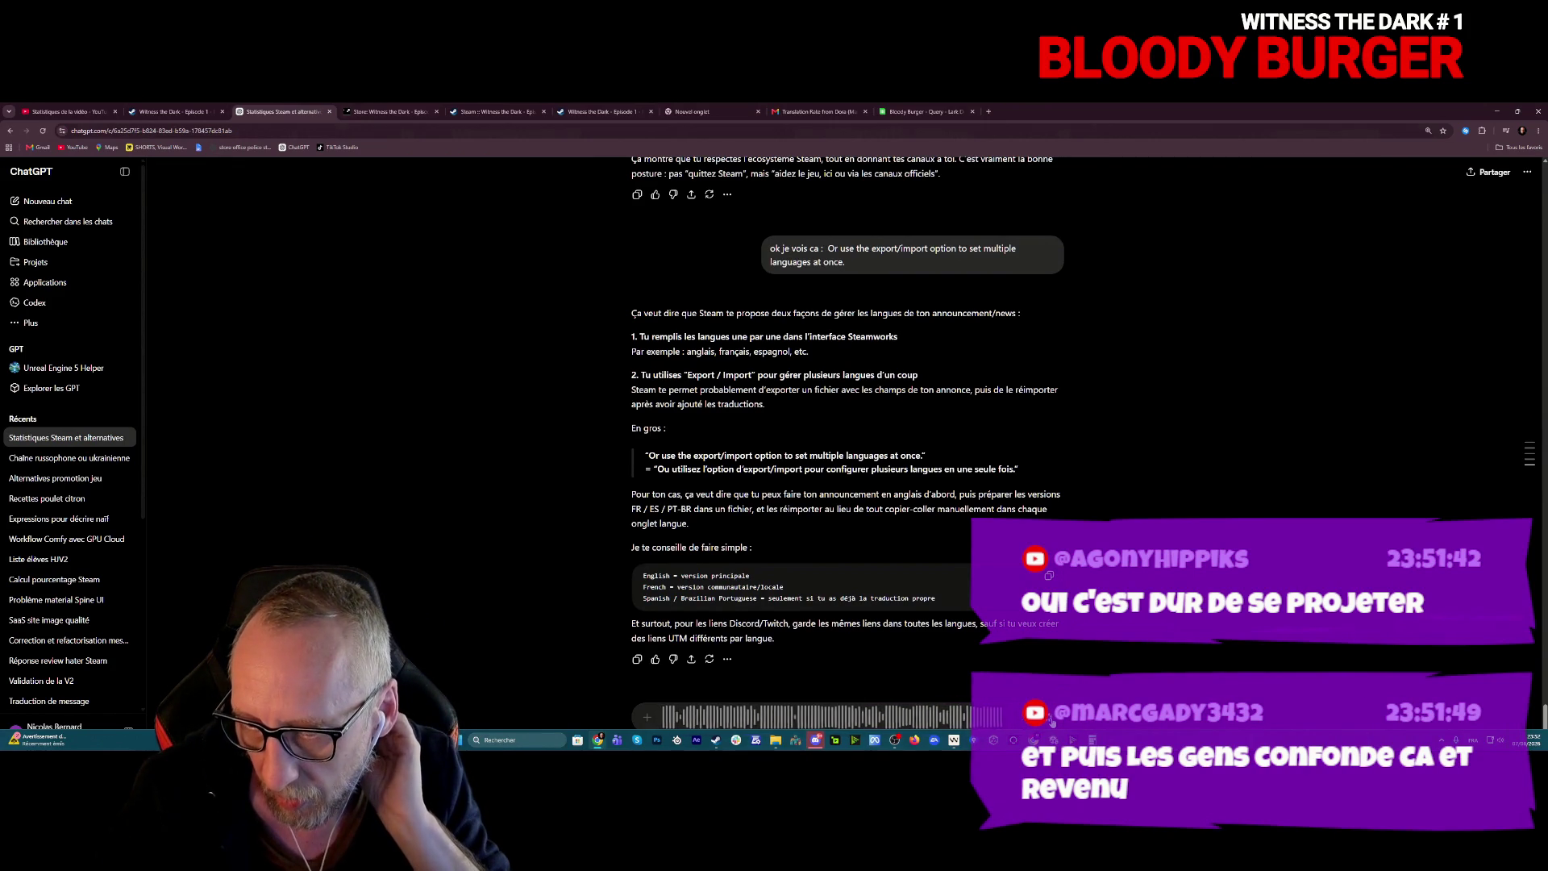
left_click(1051, 717)
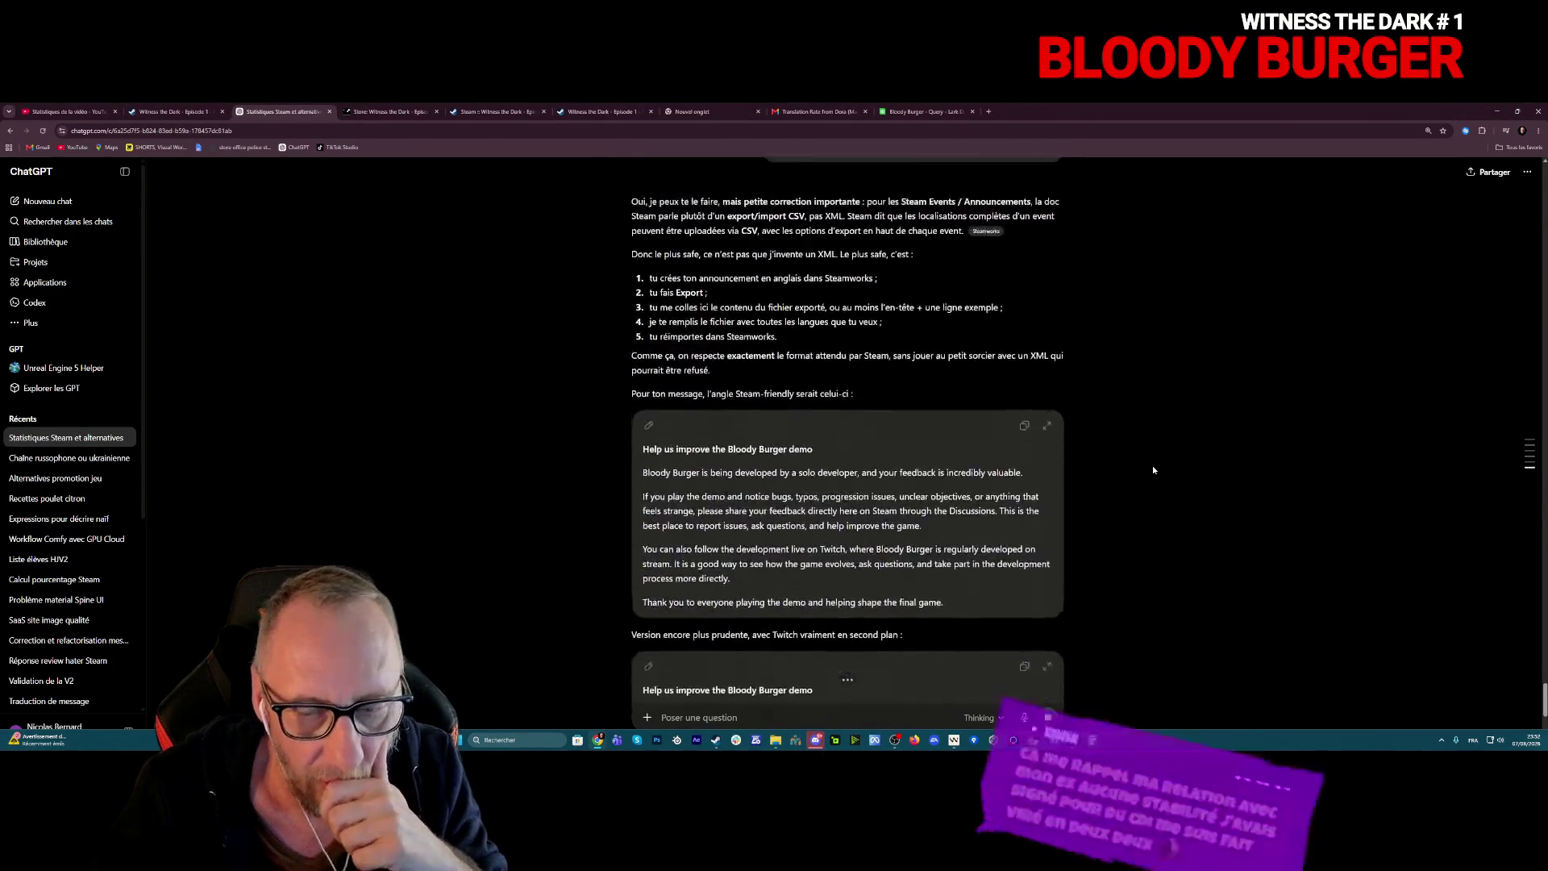
- Scroll through ChatGPT's CSV export/import advice and the two 'Help us improve the Bloody Burger demo' drafts
scroll(1153, 466, "up", 5)
scroll(1153, 466, "down", 4)
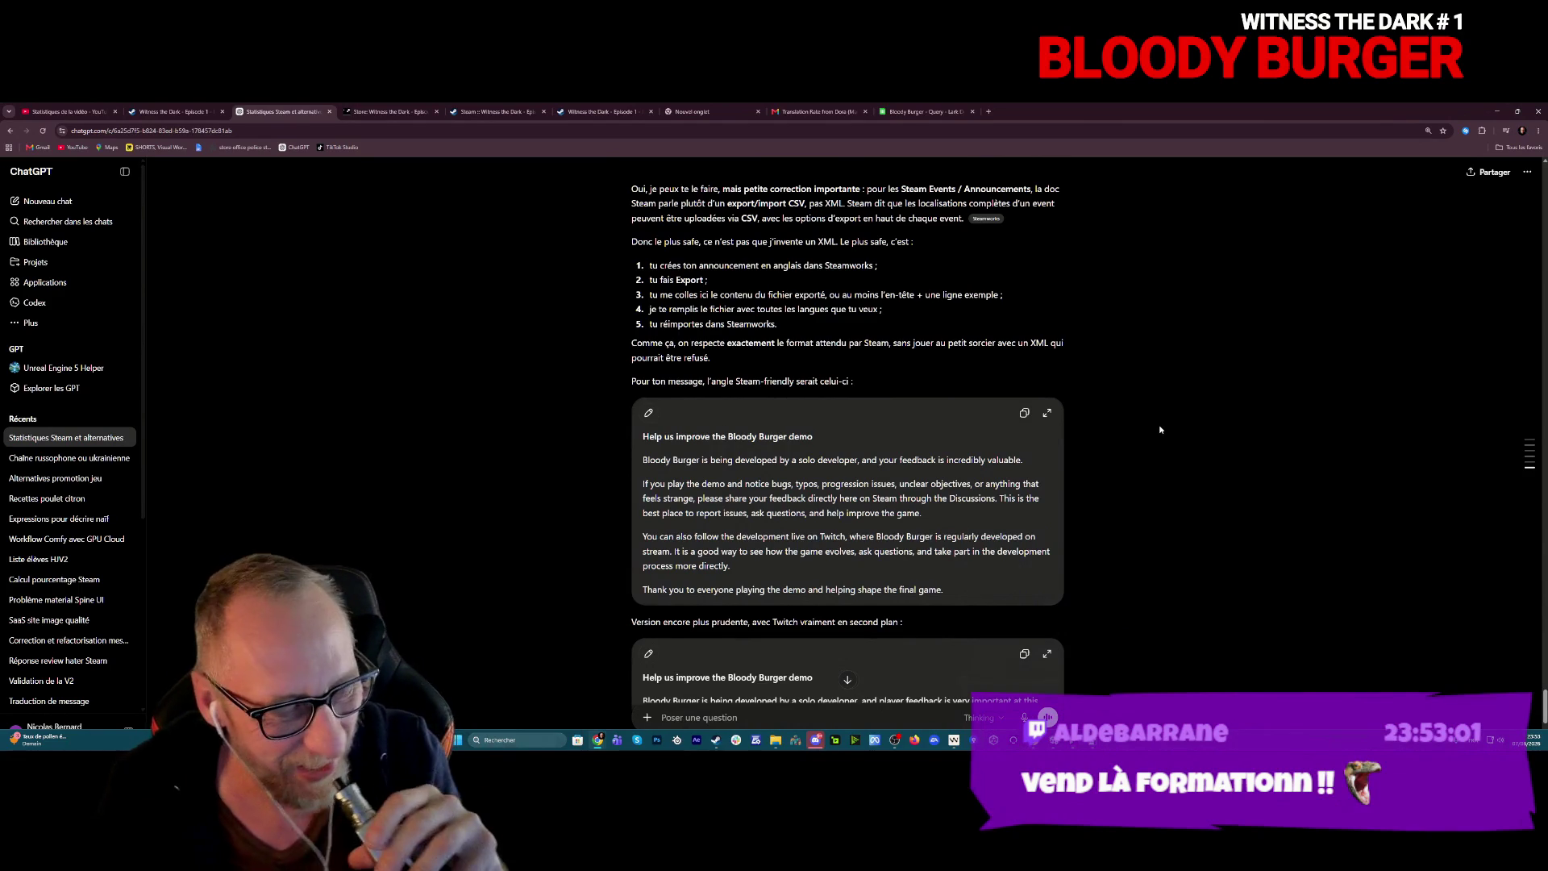
scroll(1159, 429, "down", 1)
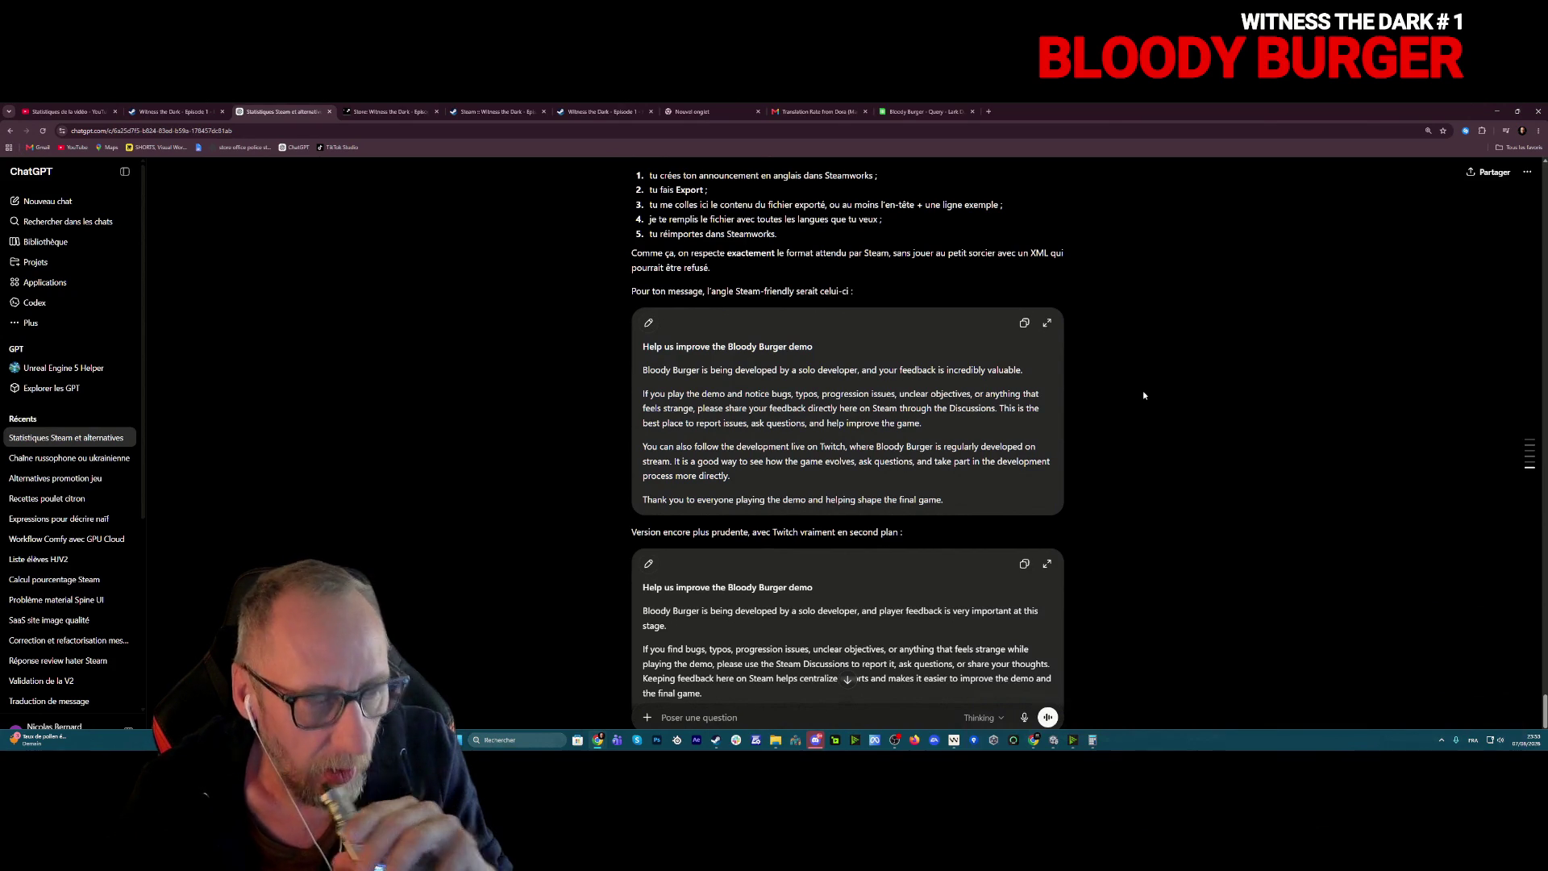
scroll(1144, 395, "down", 1)
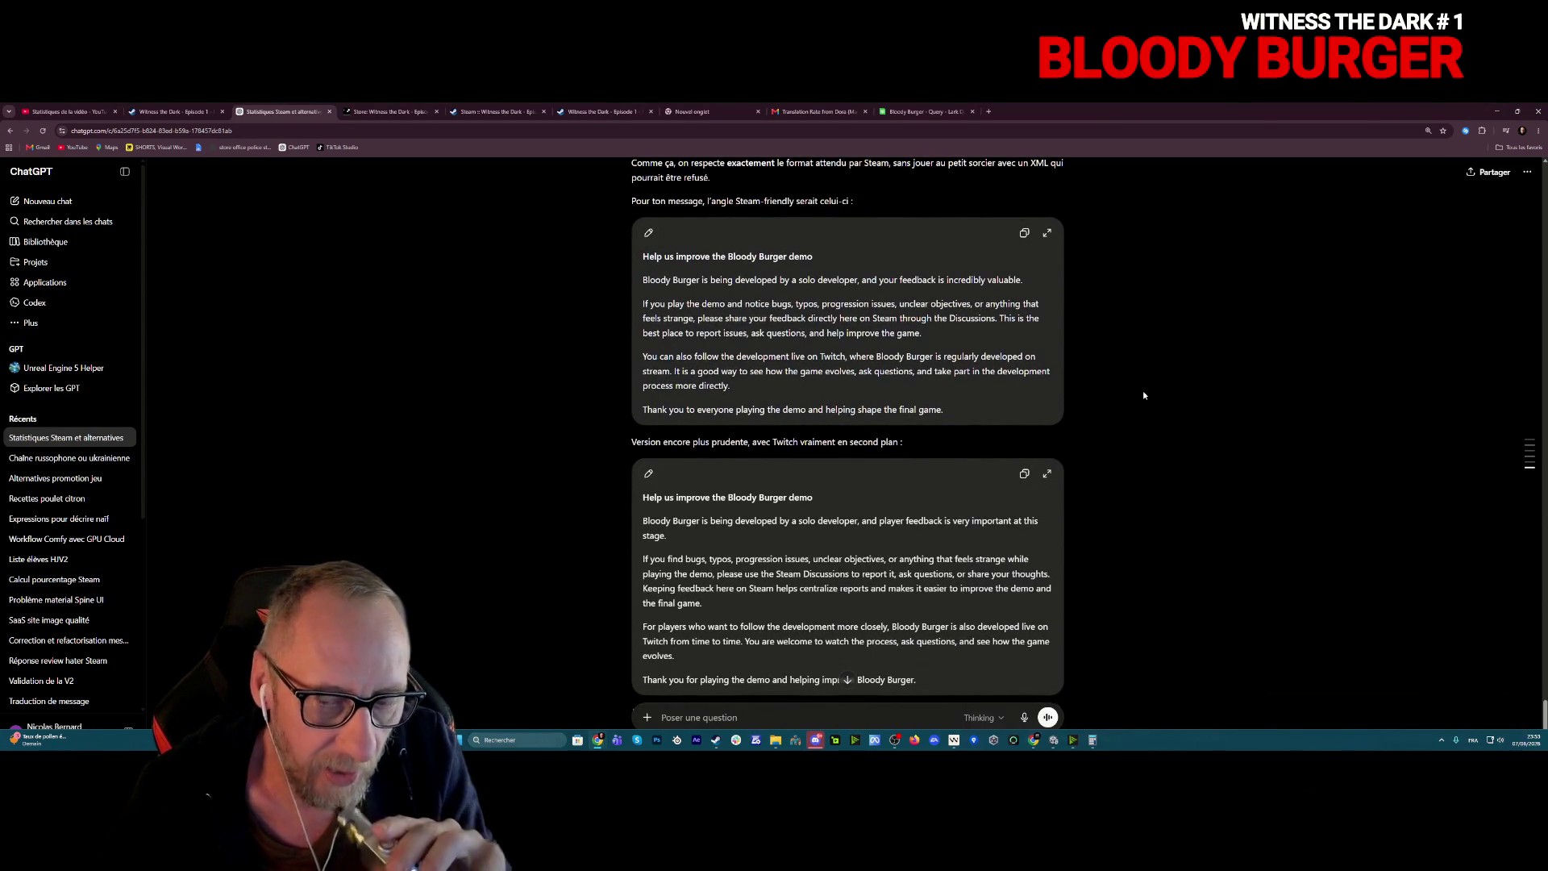
scroll(1143, 395, "down", 1)
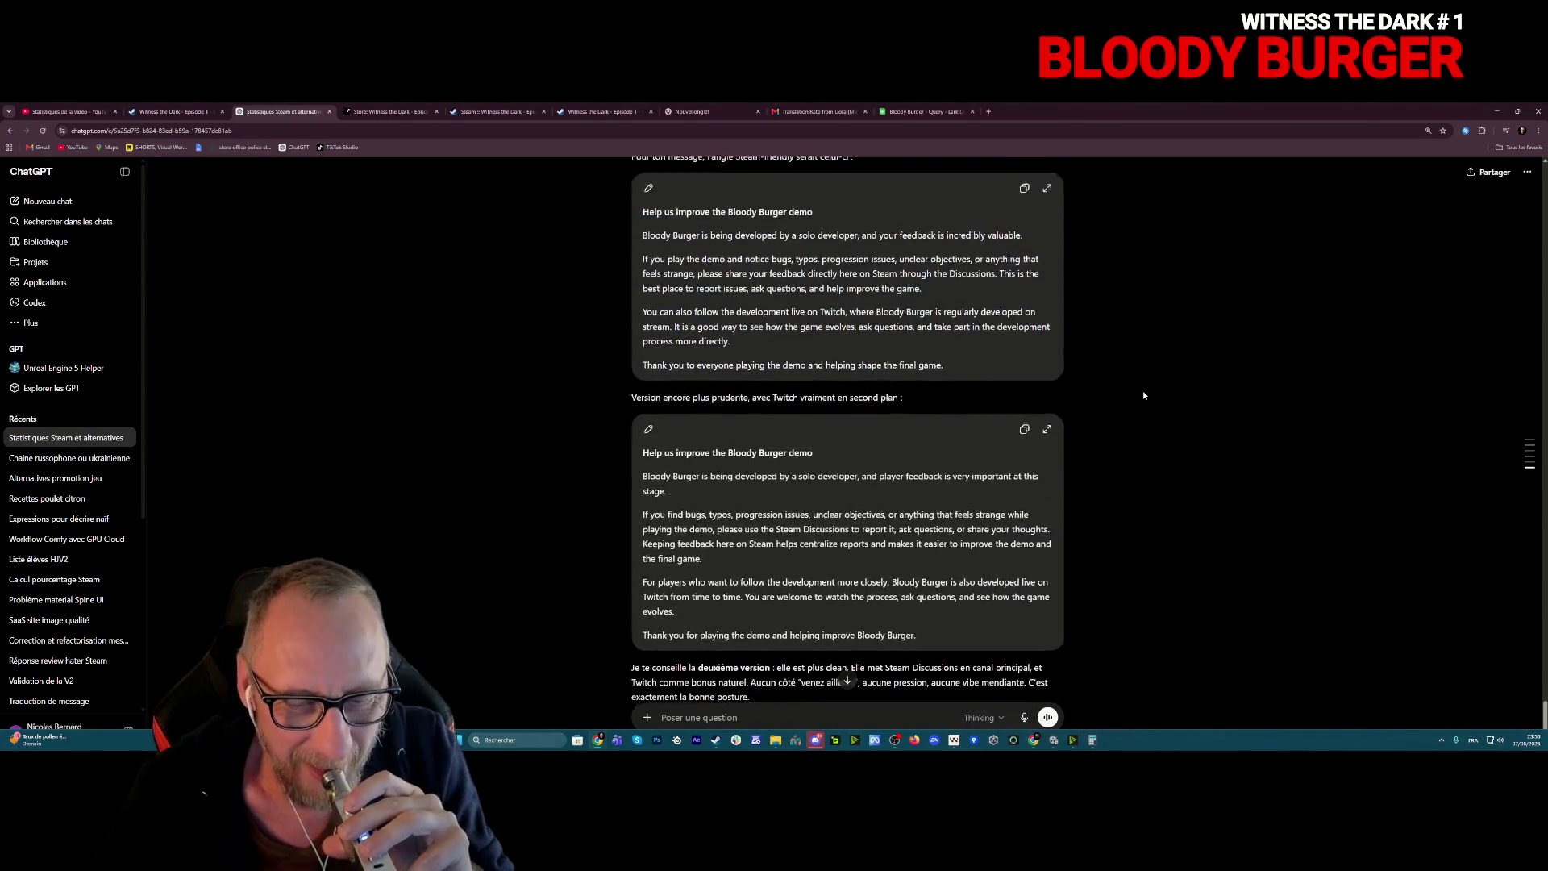
scroll(1143, 395, "up", 3)
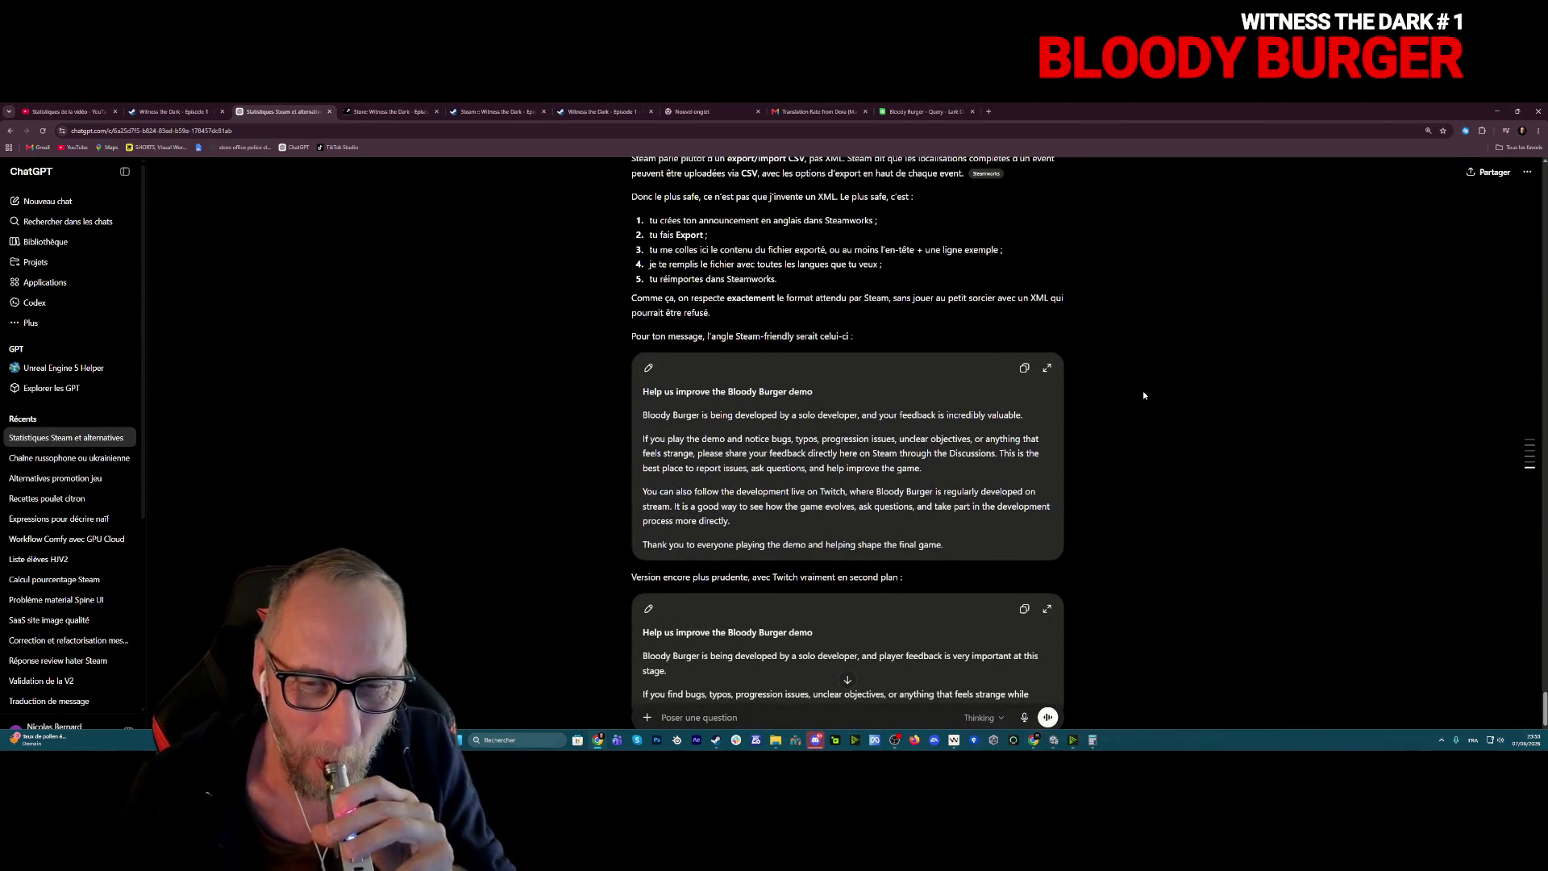
scroll(1143, 395, "down", 1)
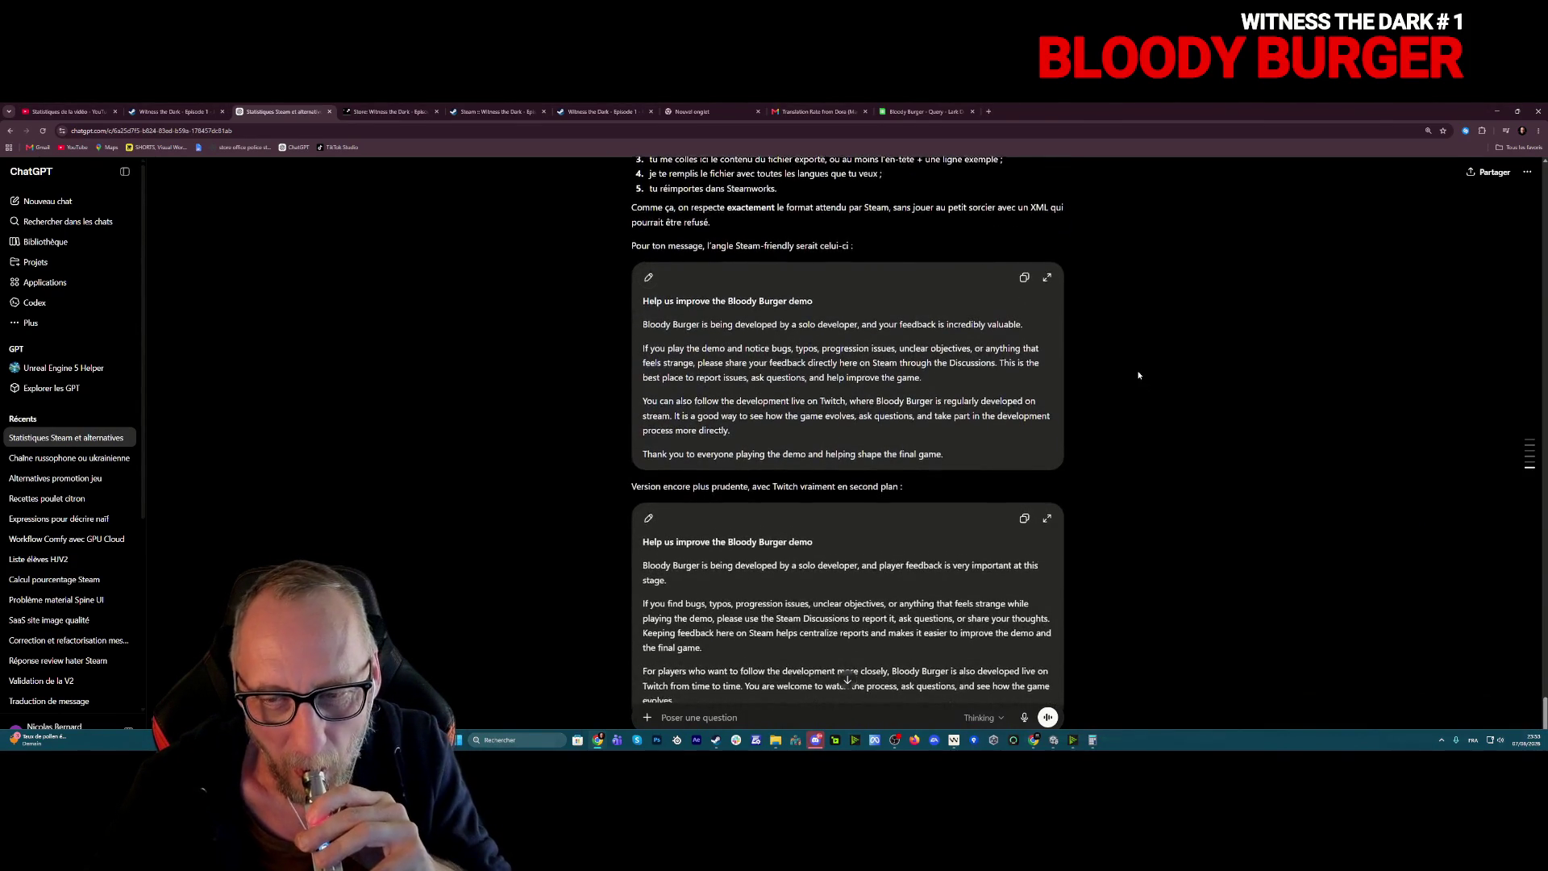
scroll(1138, 375, "down", 2)
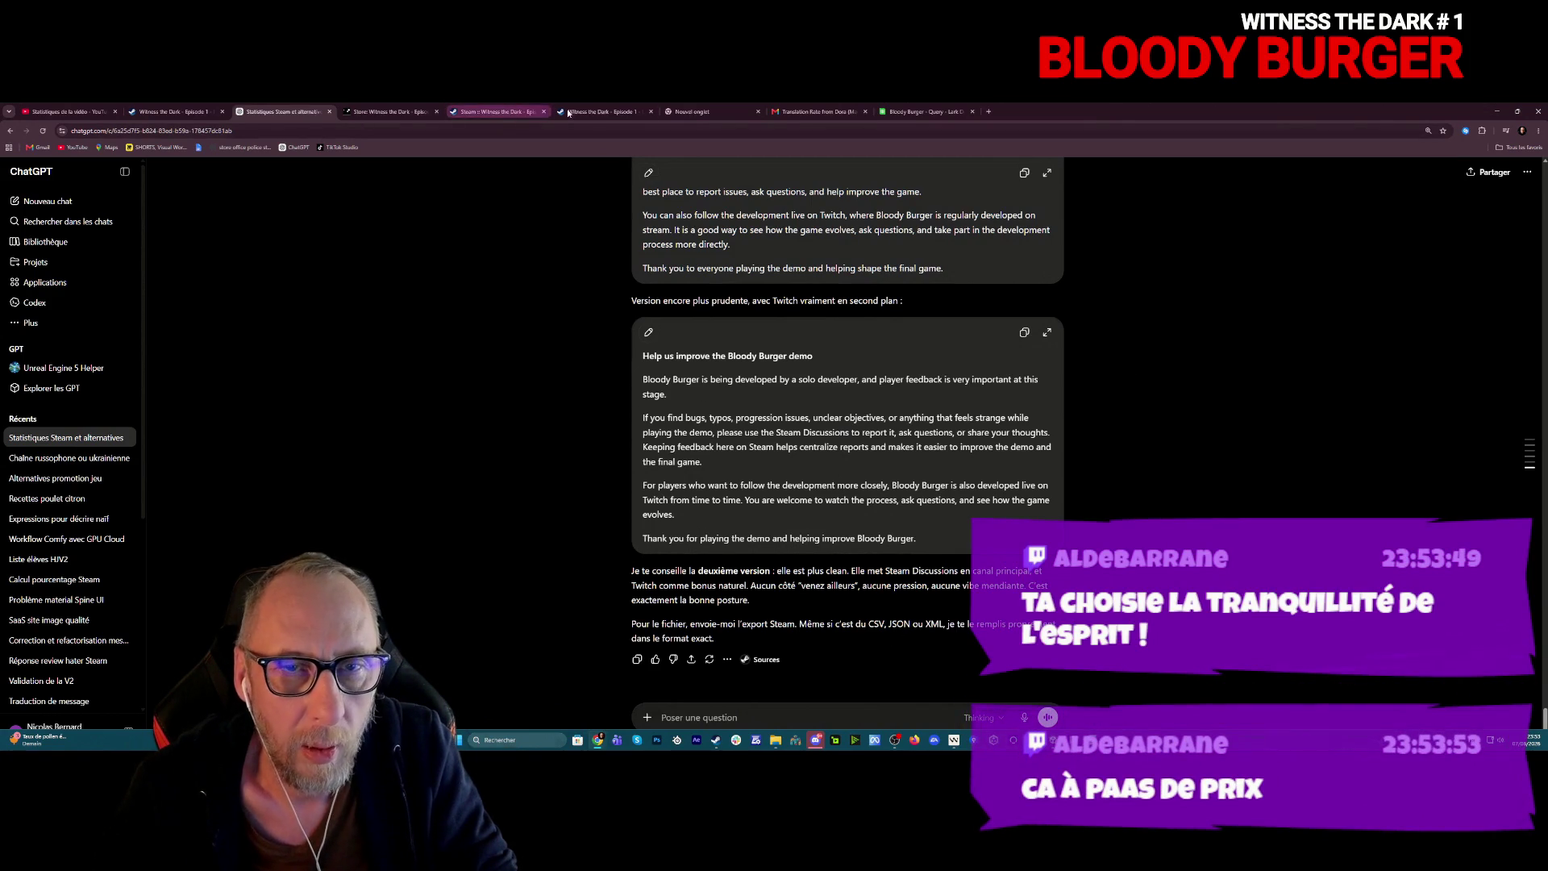
left_click(367, 111)
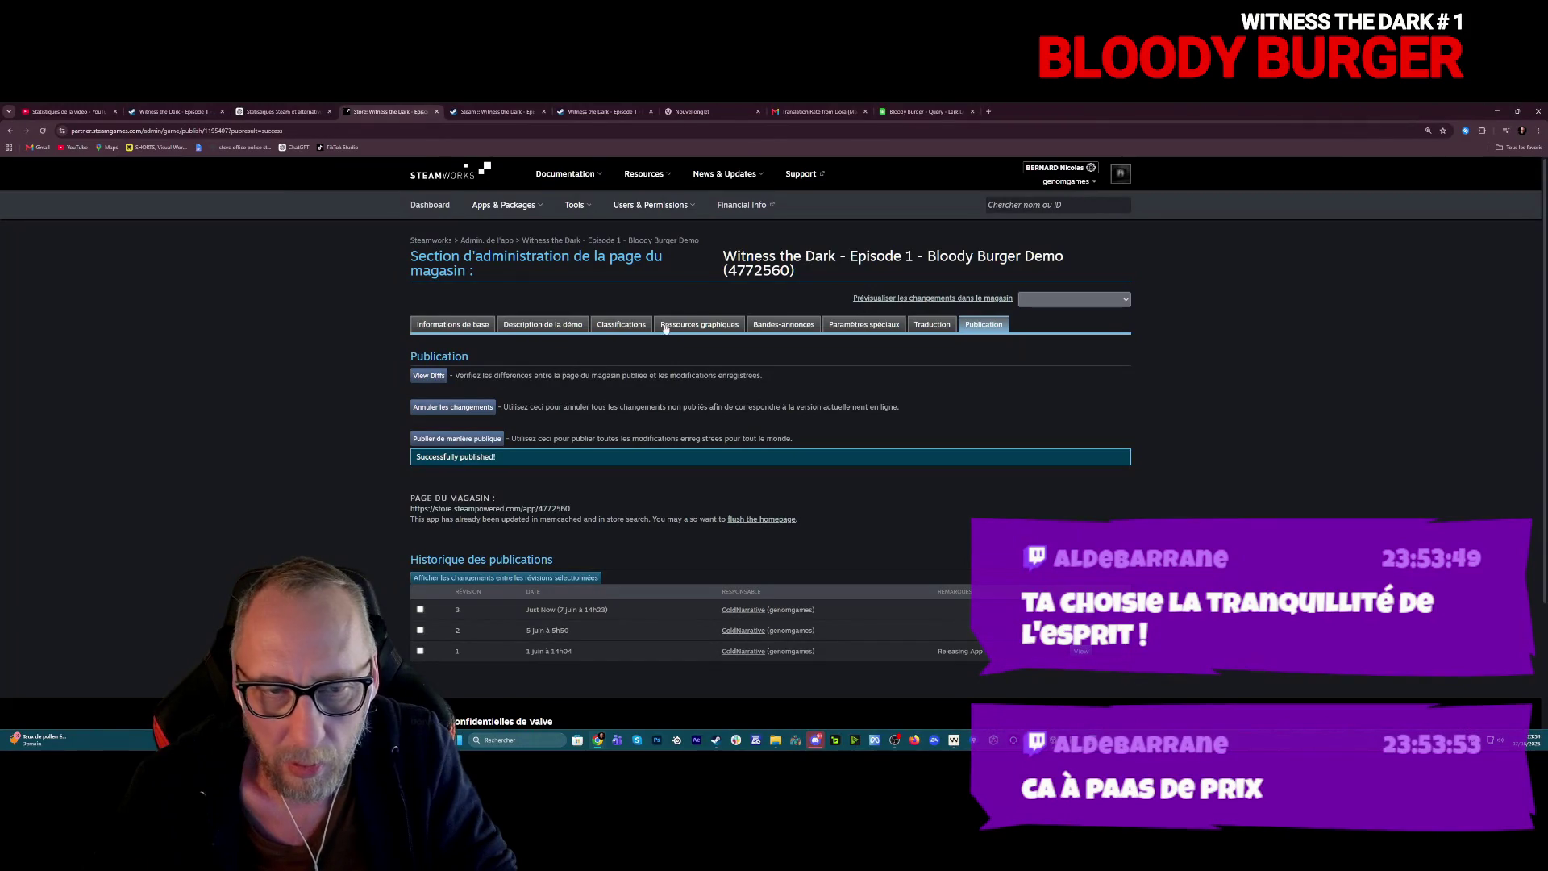
left_click(481, 112)
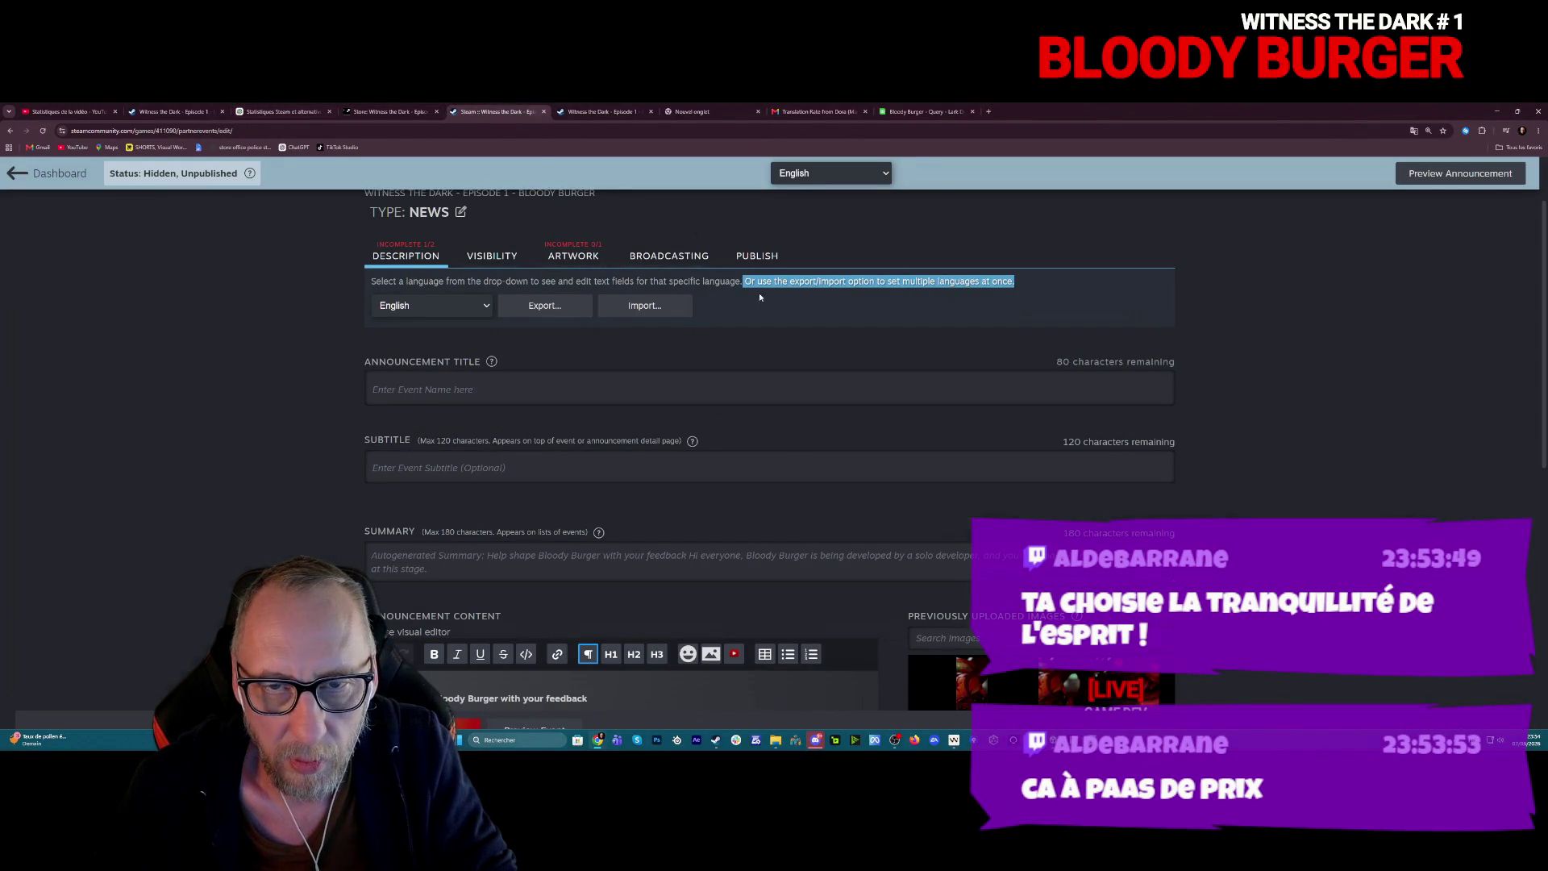
left_click(821, 304)
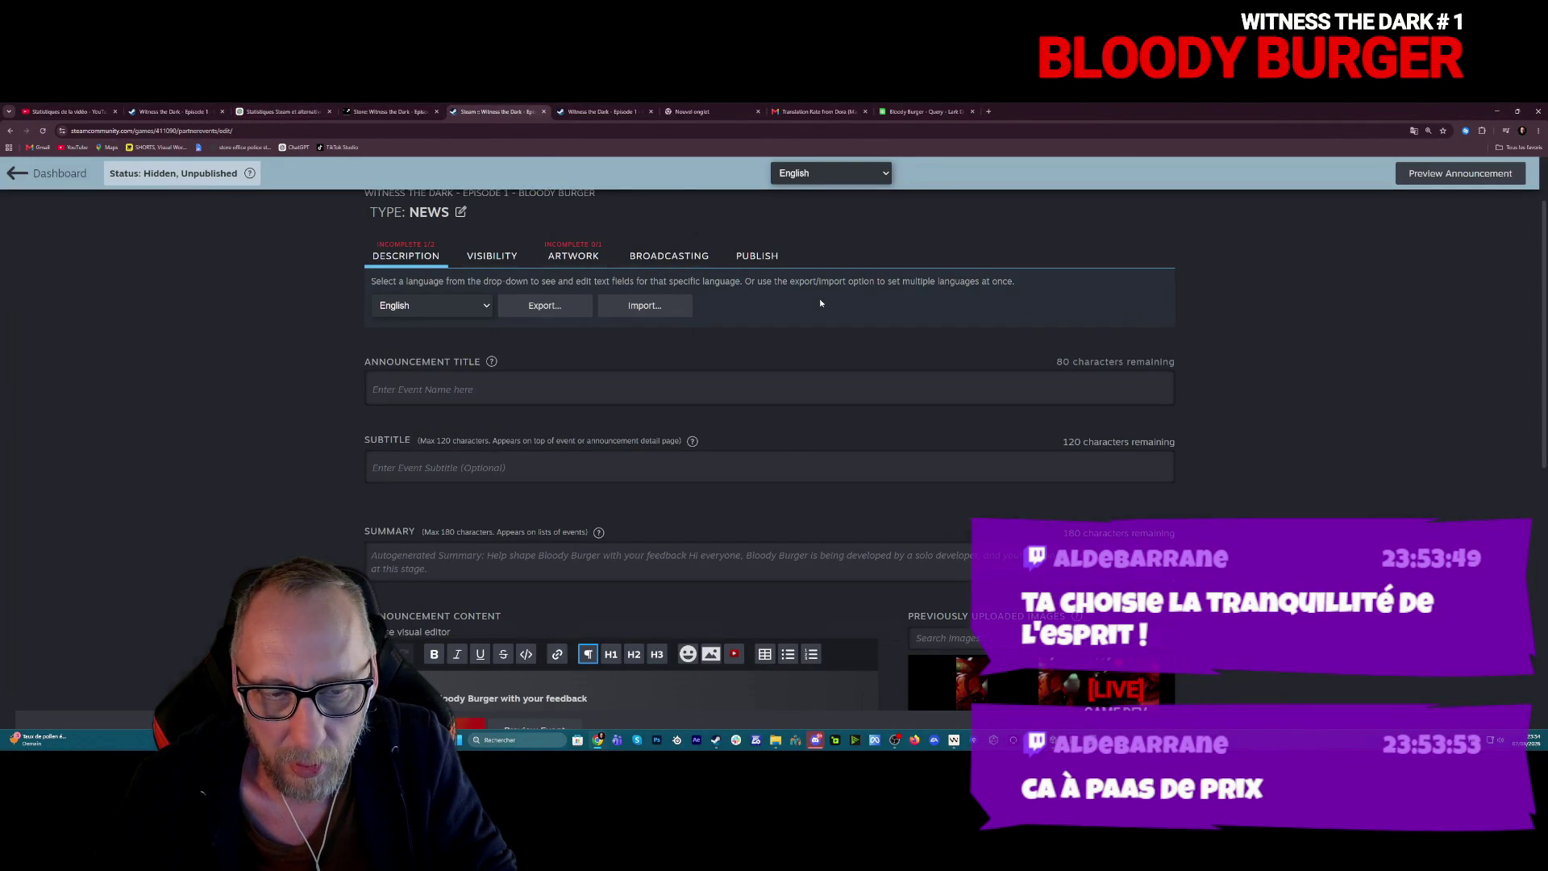
left_click(282, 111)
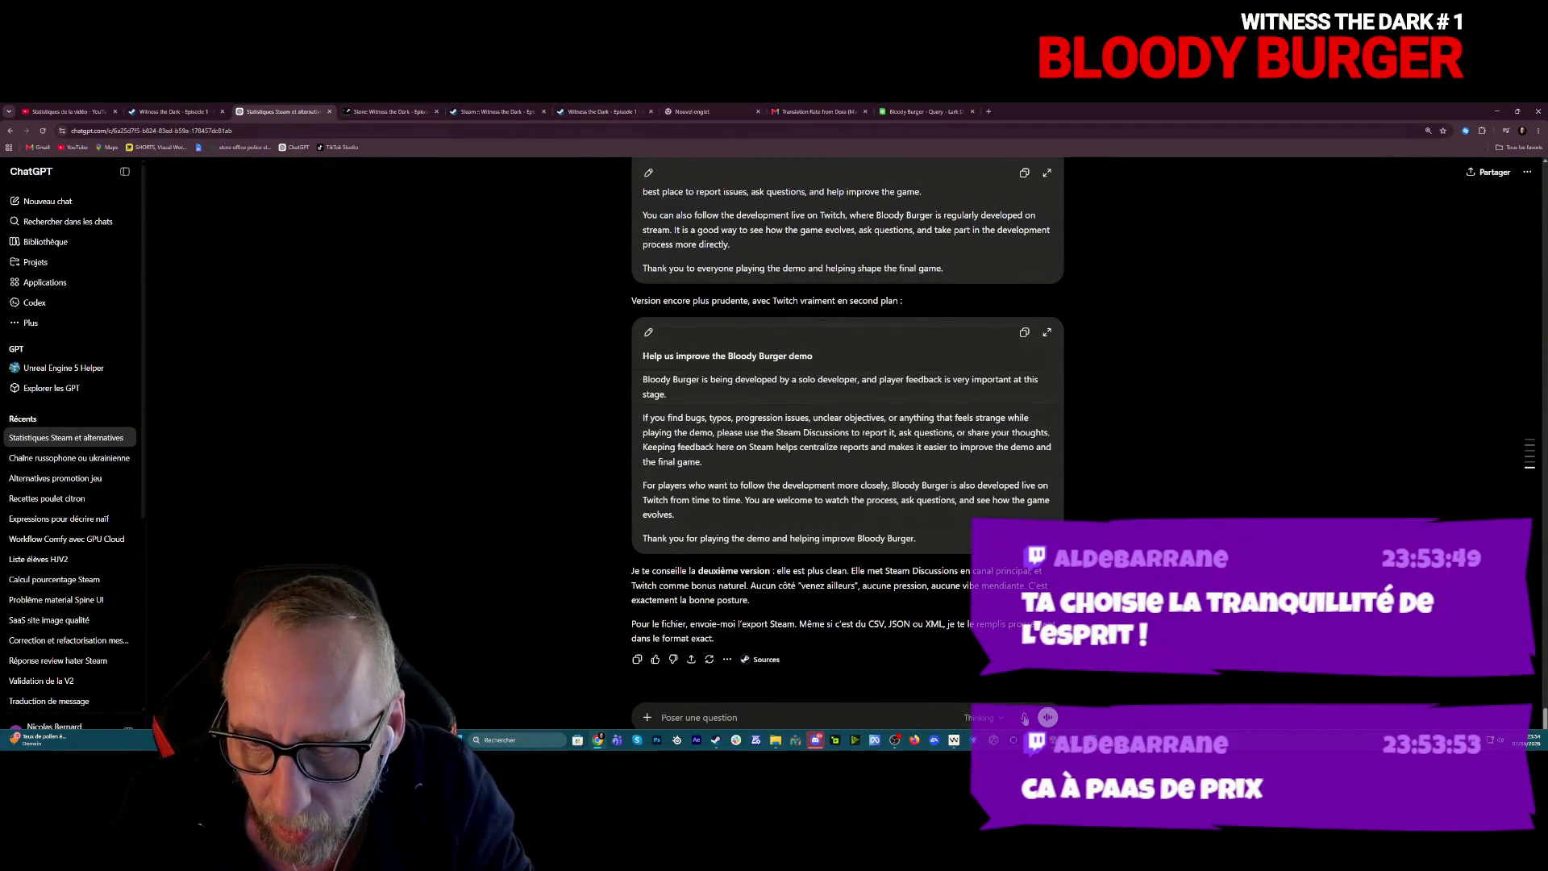
left_click(1025, 717)
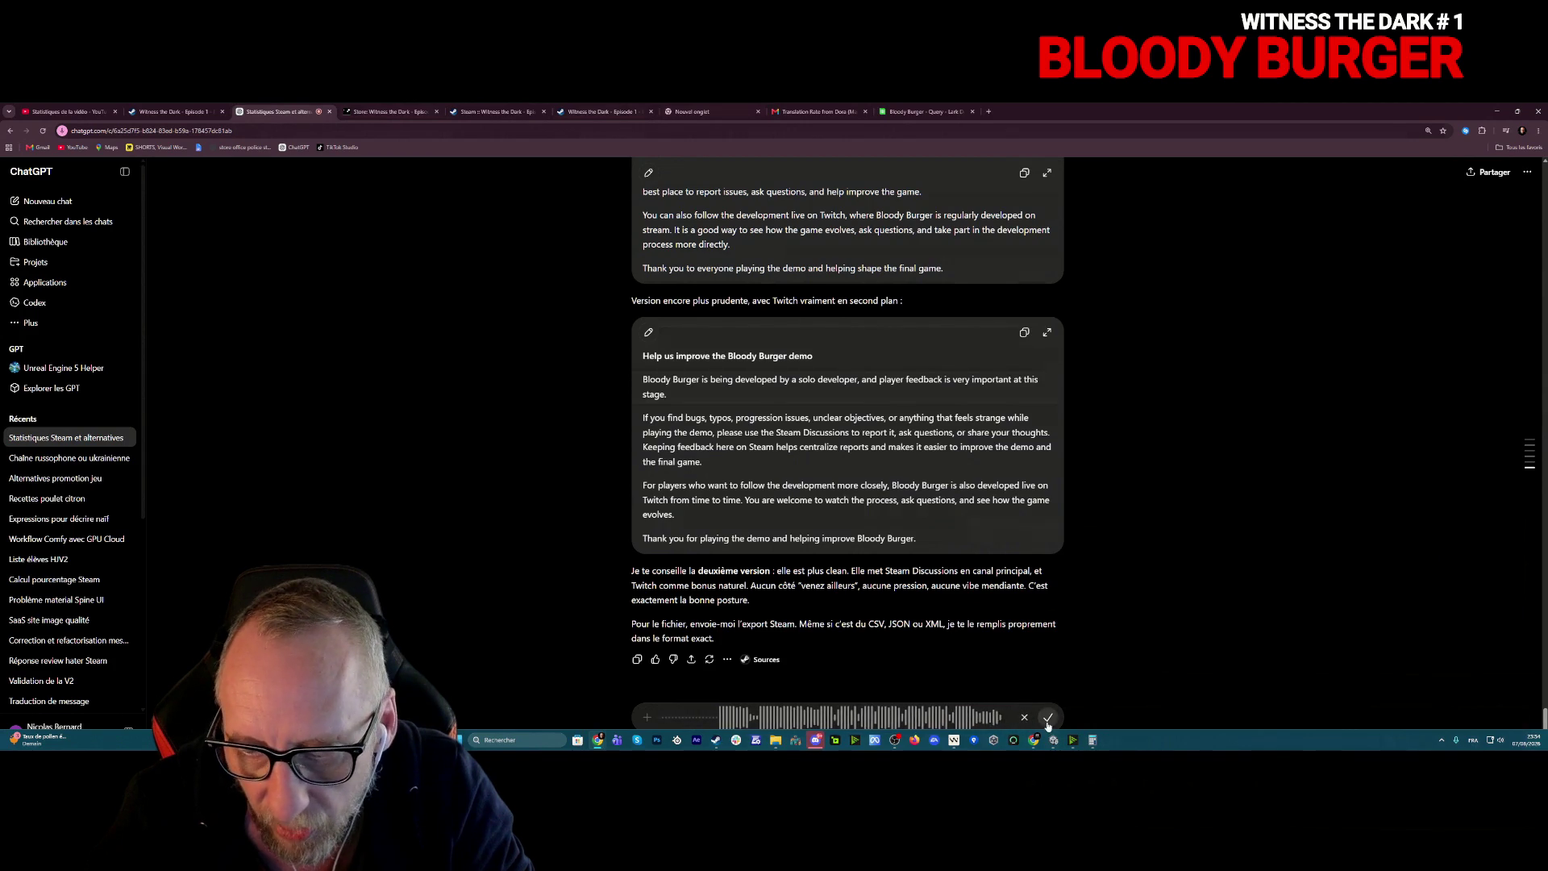
- Transcribe and send the reply choosing the second draft and asking to research Steam's import file format
left_click(1047, 716)
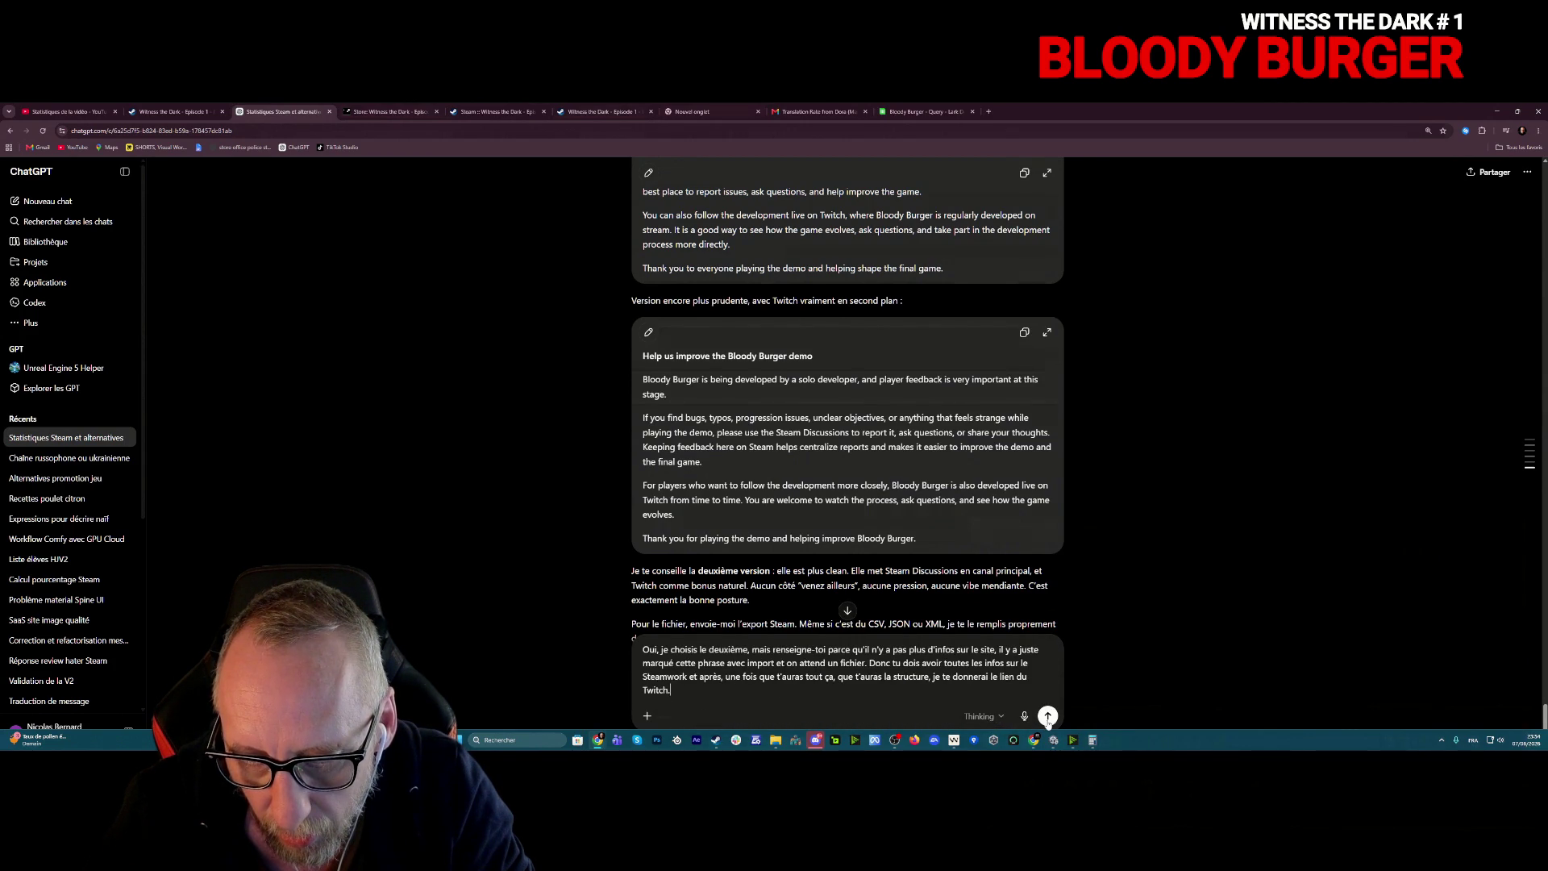
left_click(1047, 717)
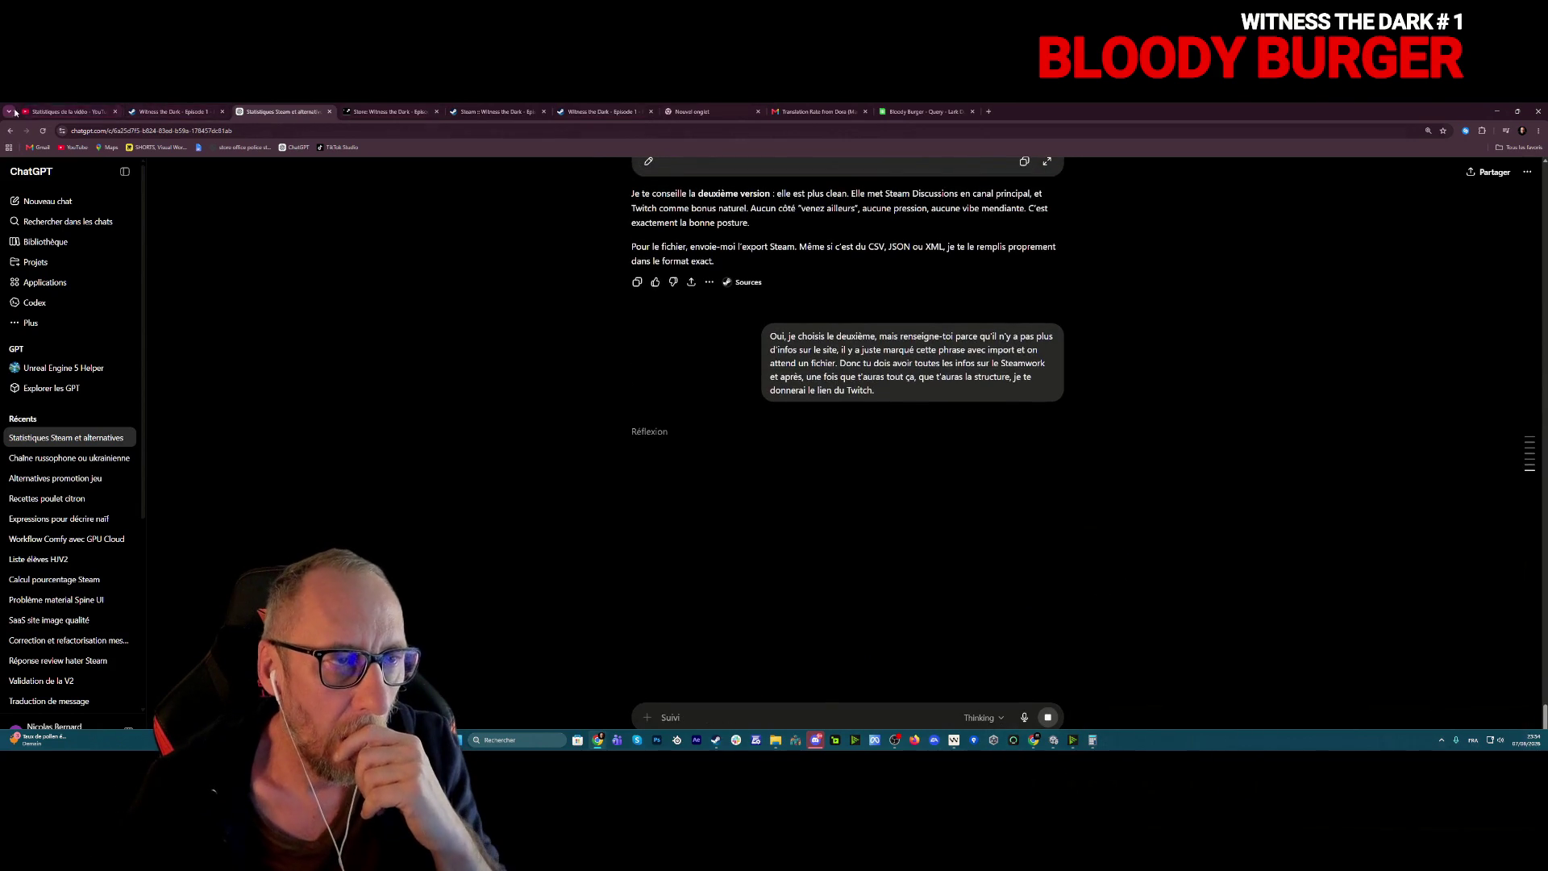
- Check YouTube stats and the reloaded store page, then open the Bloody Burger Demo Steamworks page
left_click(62, 113)
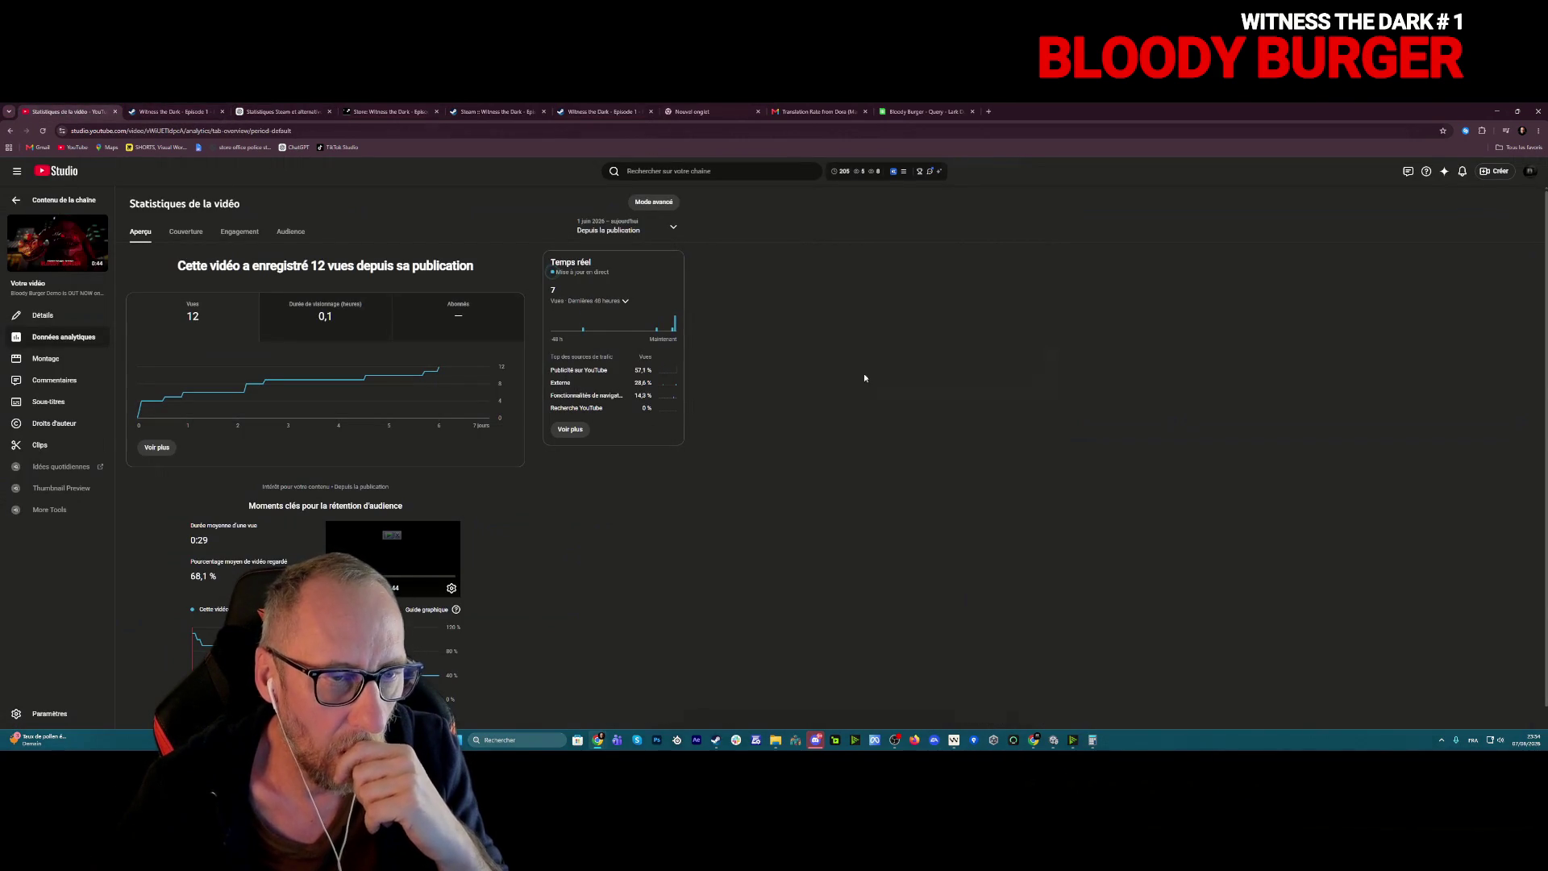
left_click(165, 112)
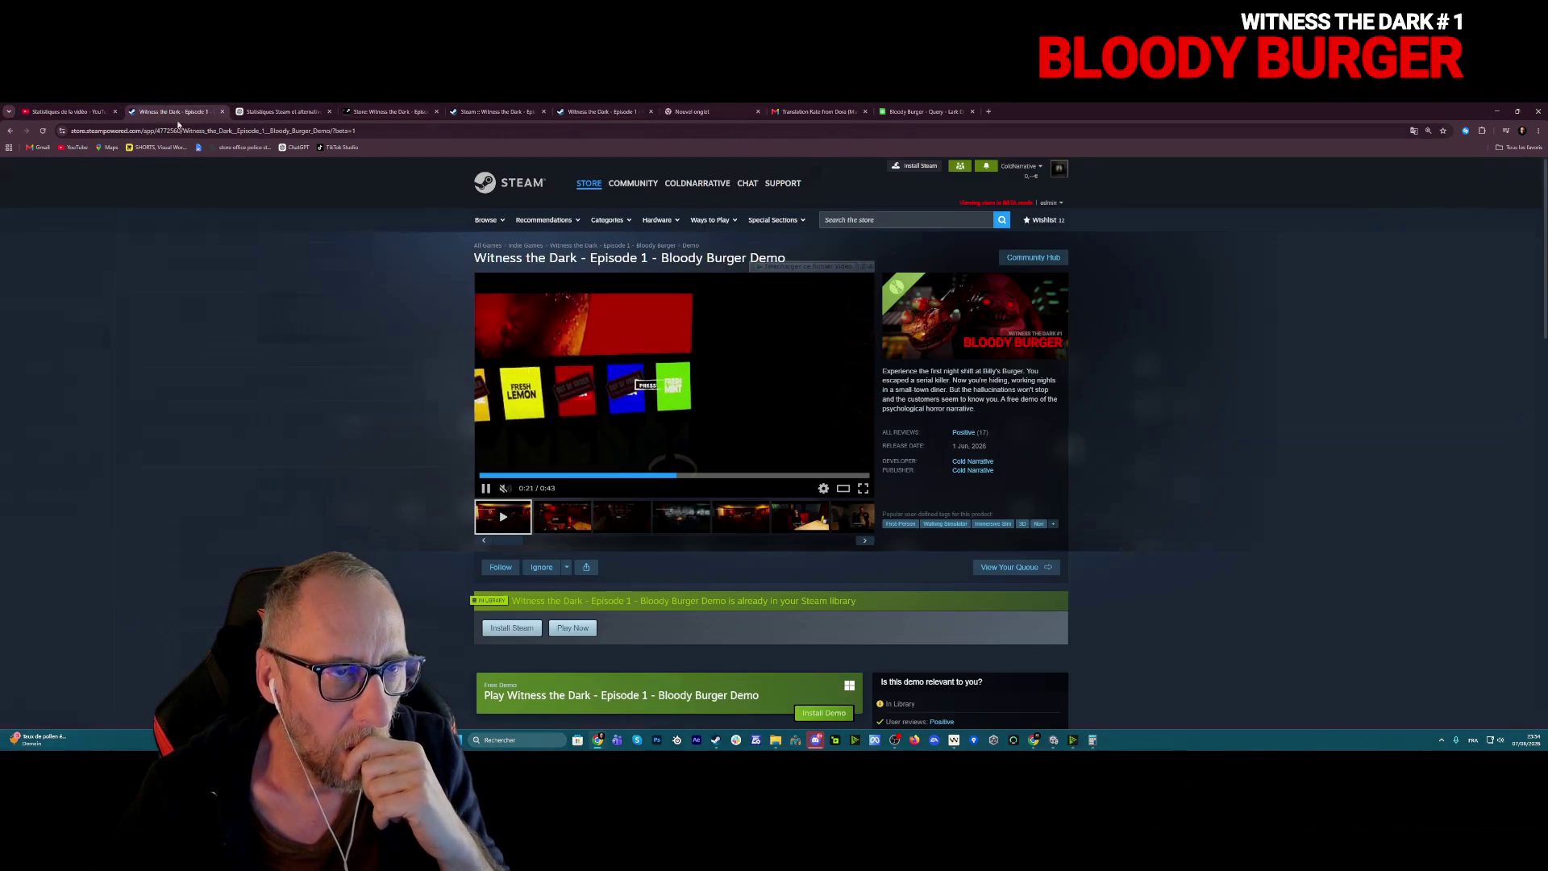
left_click(43, 131)
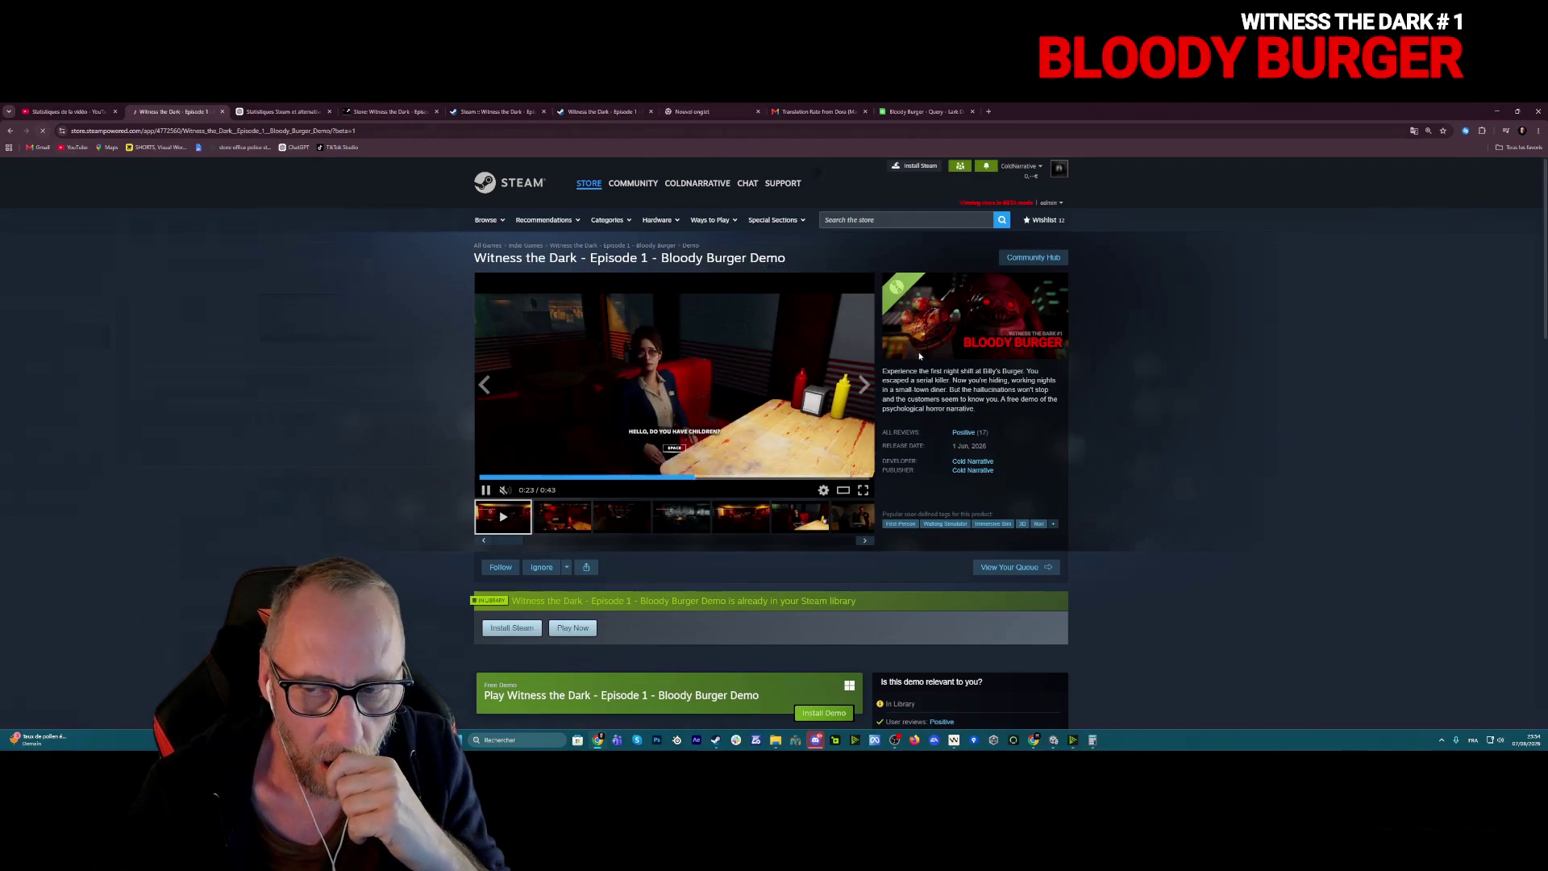
left_click(298, 112)
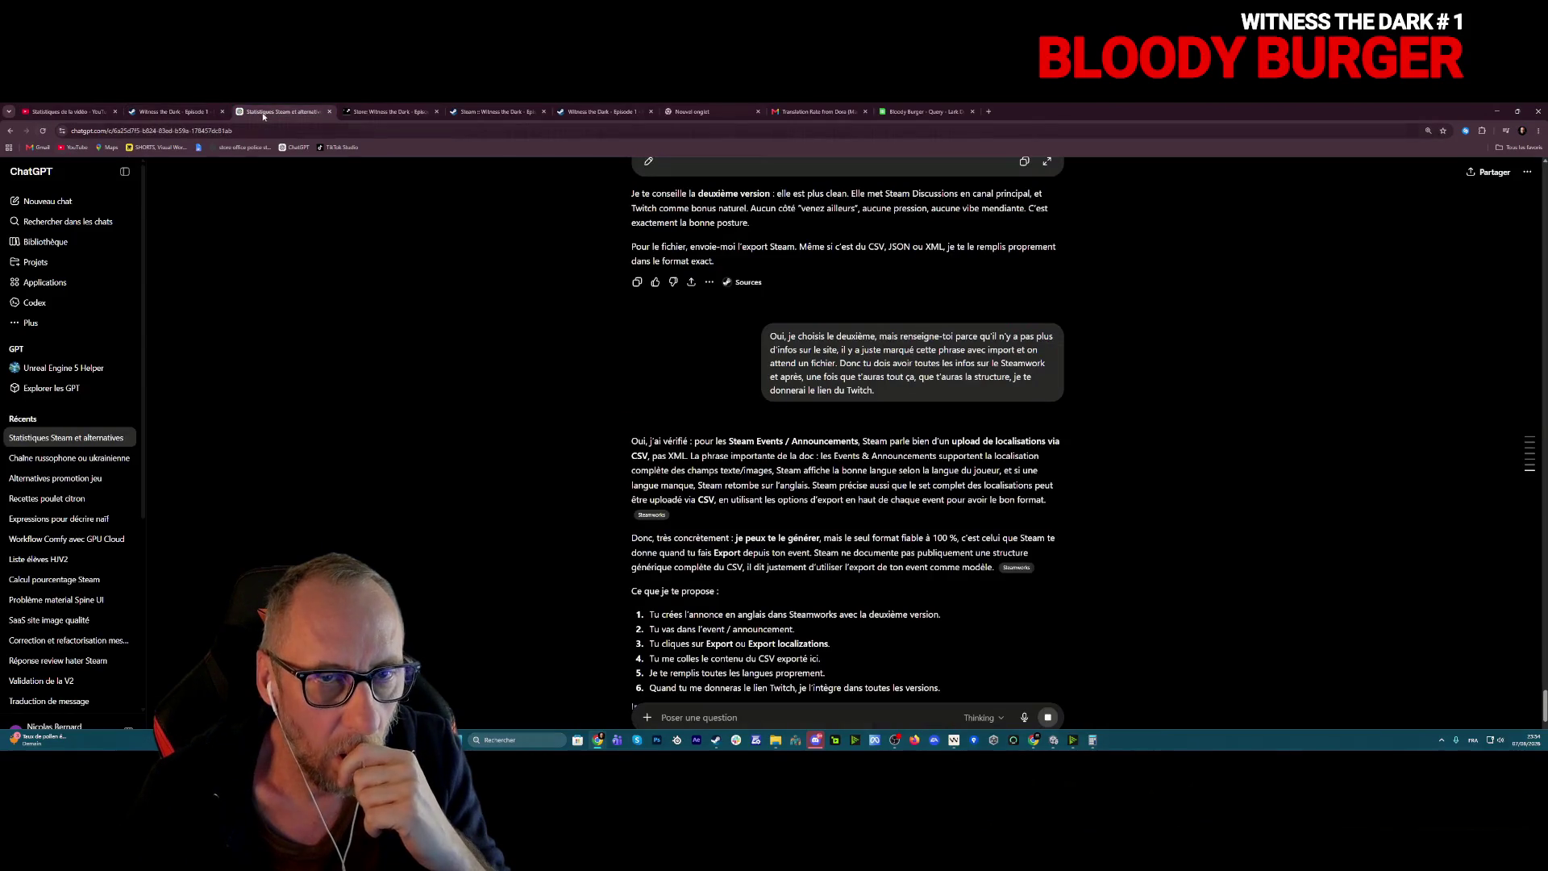
left_click(395, 114)
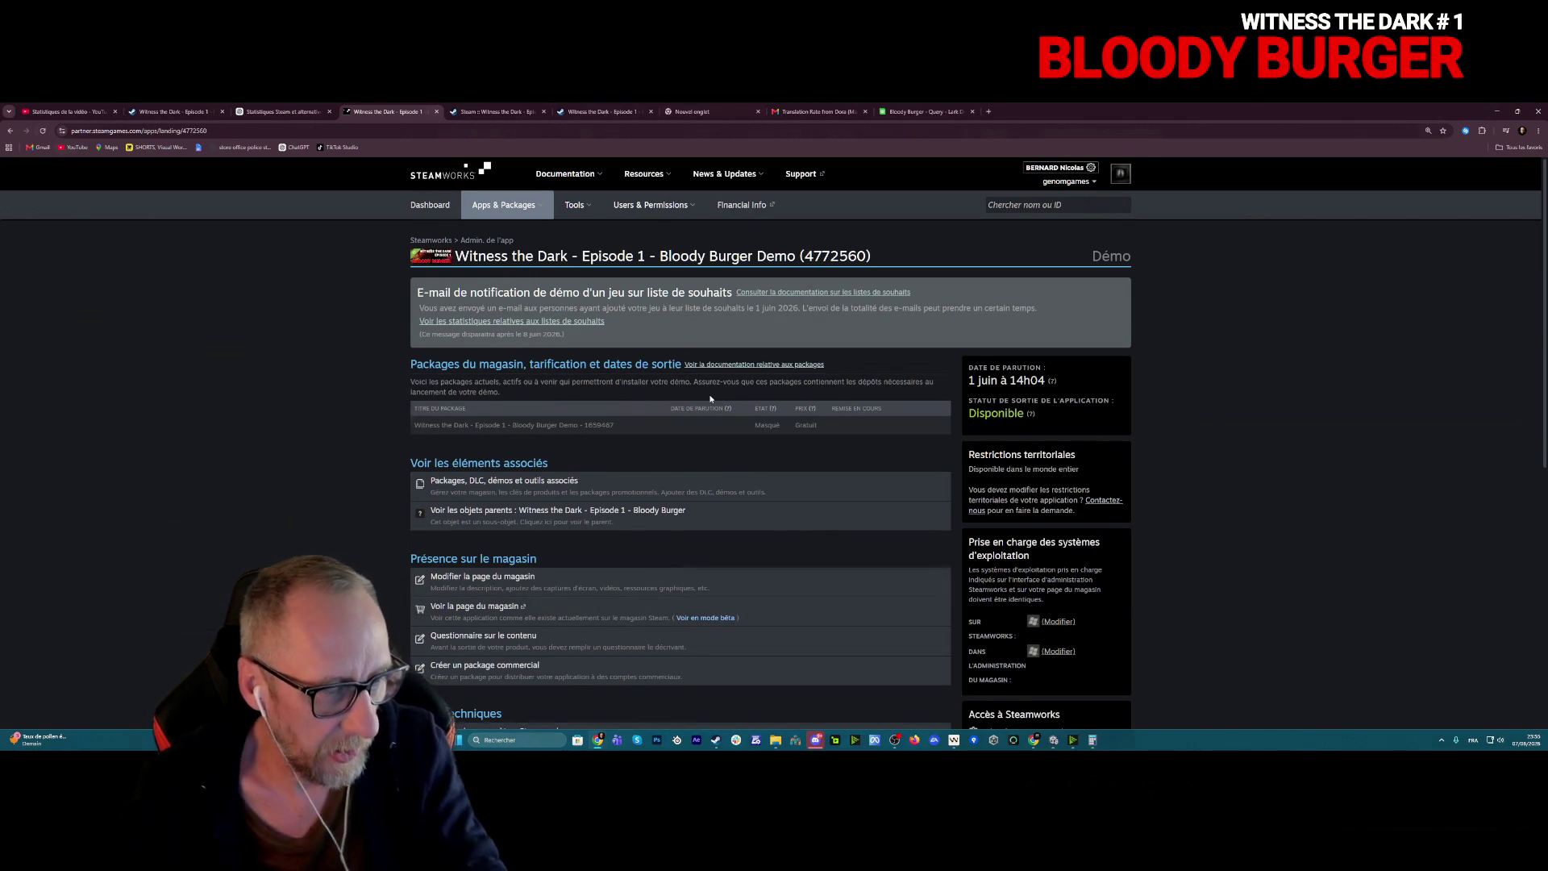
scroll(711, 399, "down", 2)
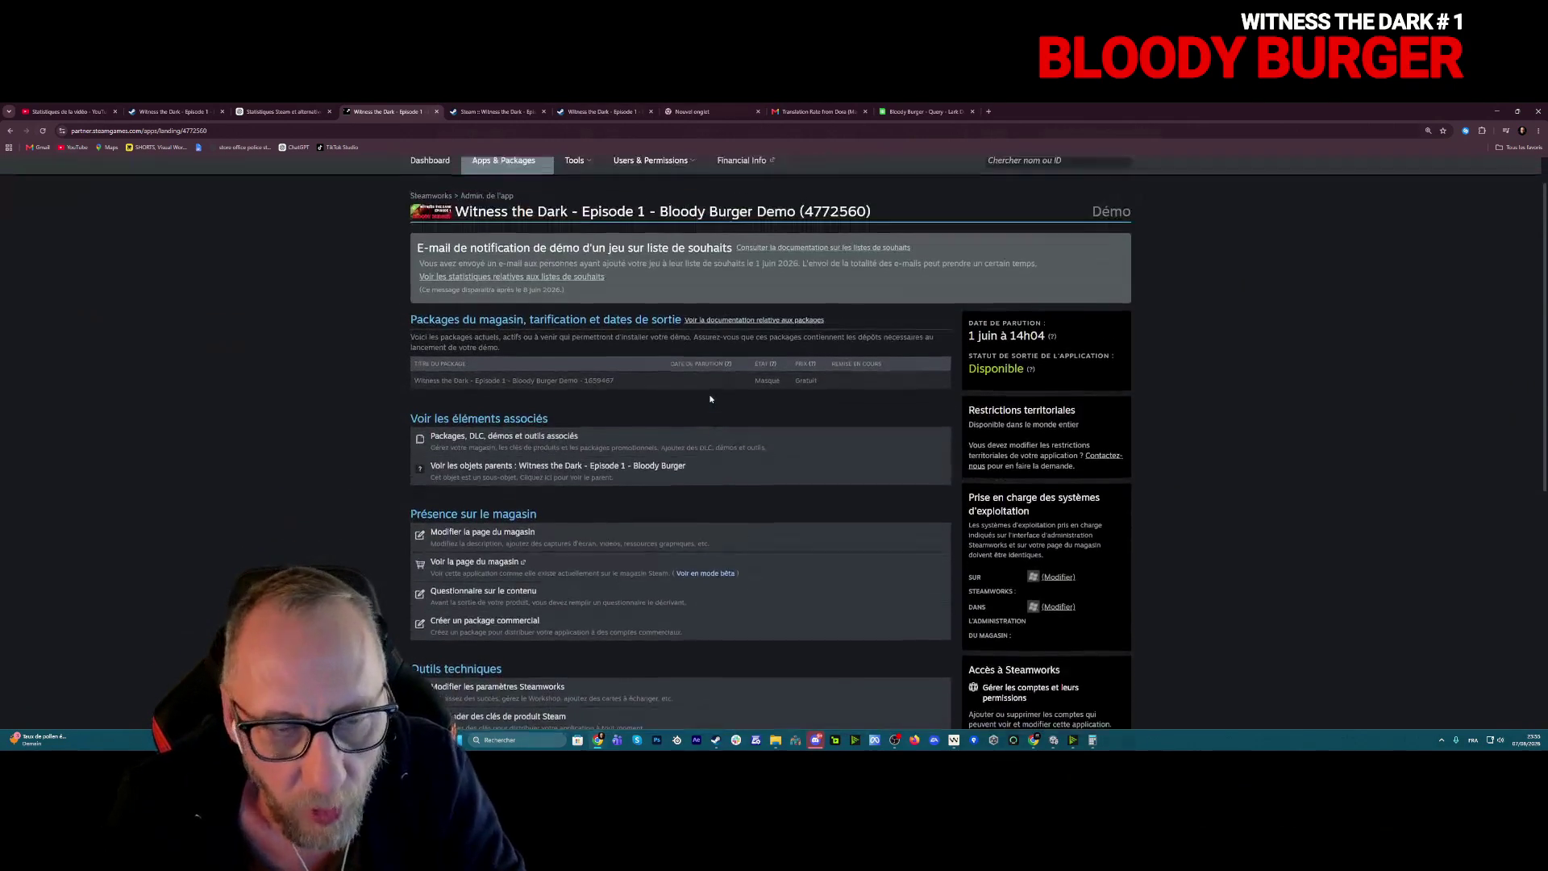
scroll(710, 398, "down", 1)
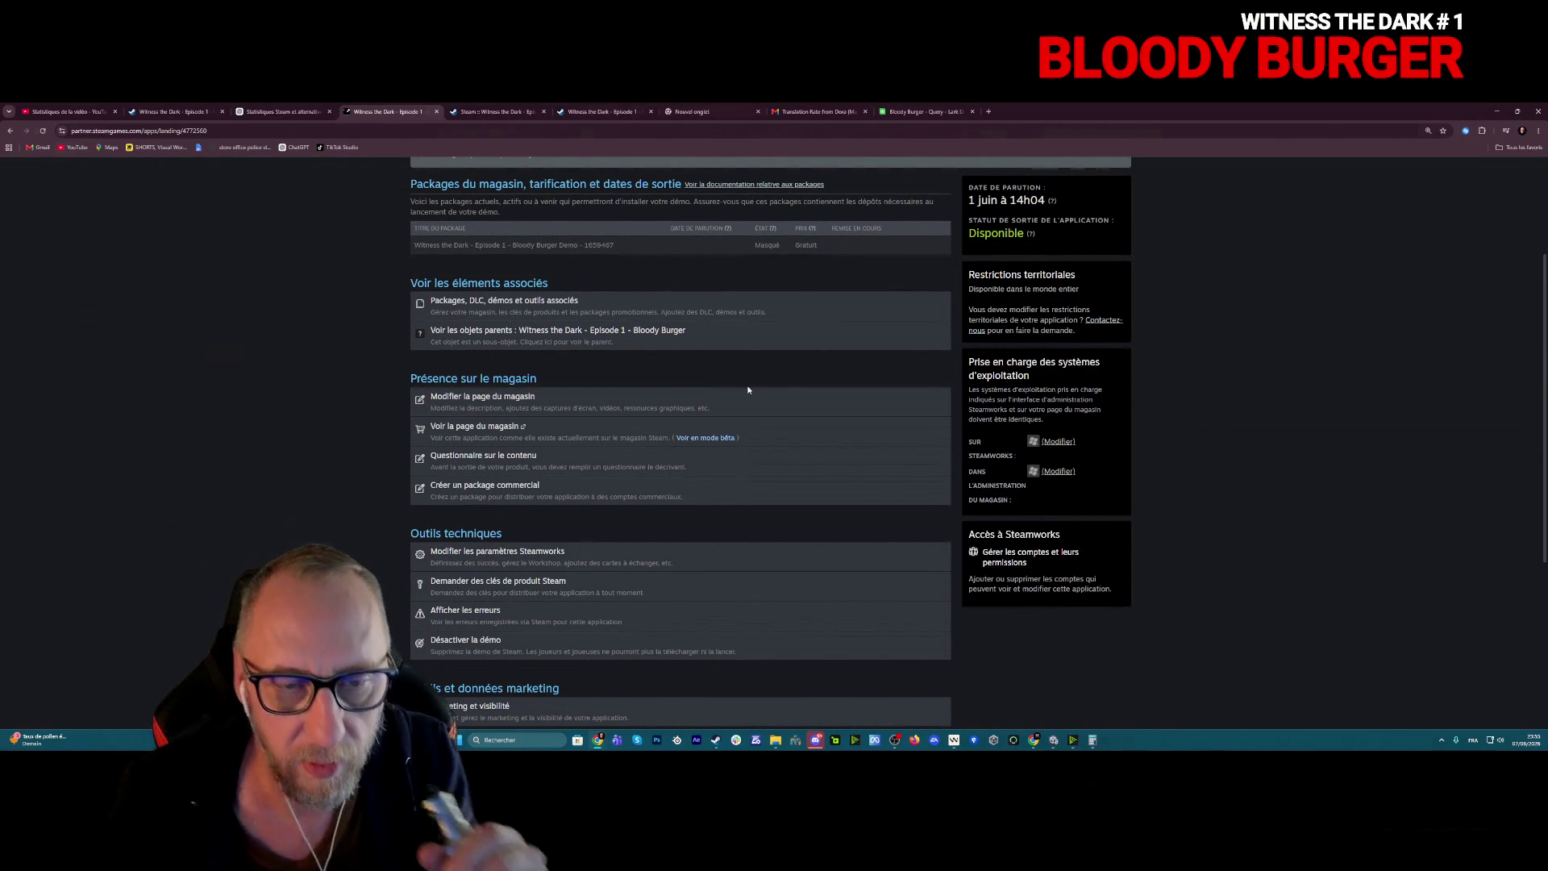
scroll(747, 390, "down", 1)
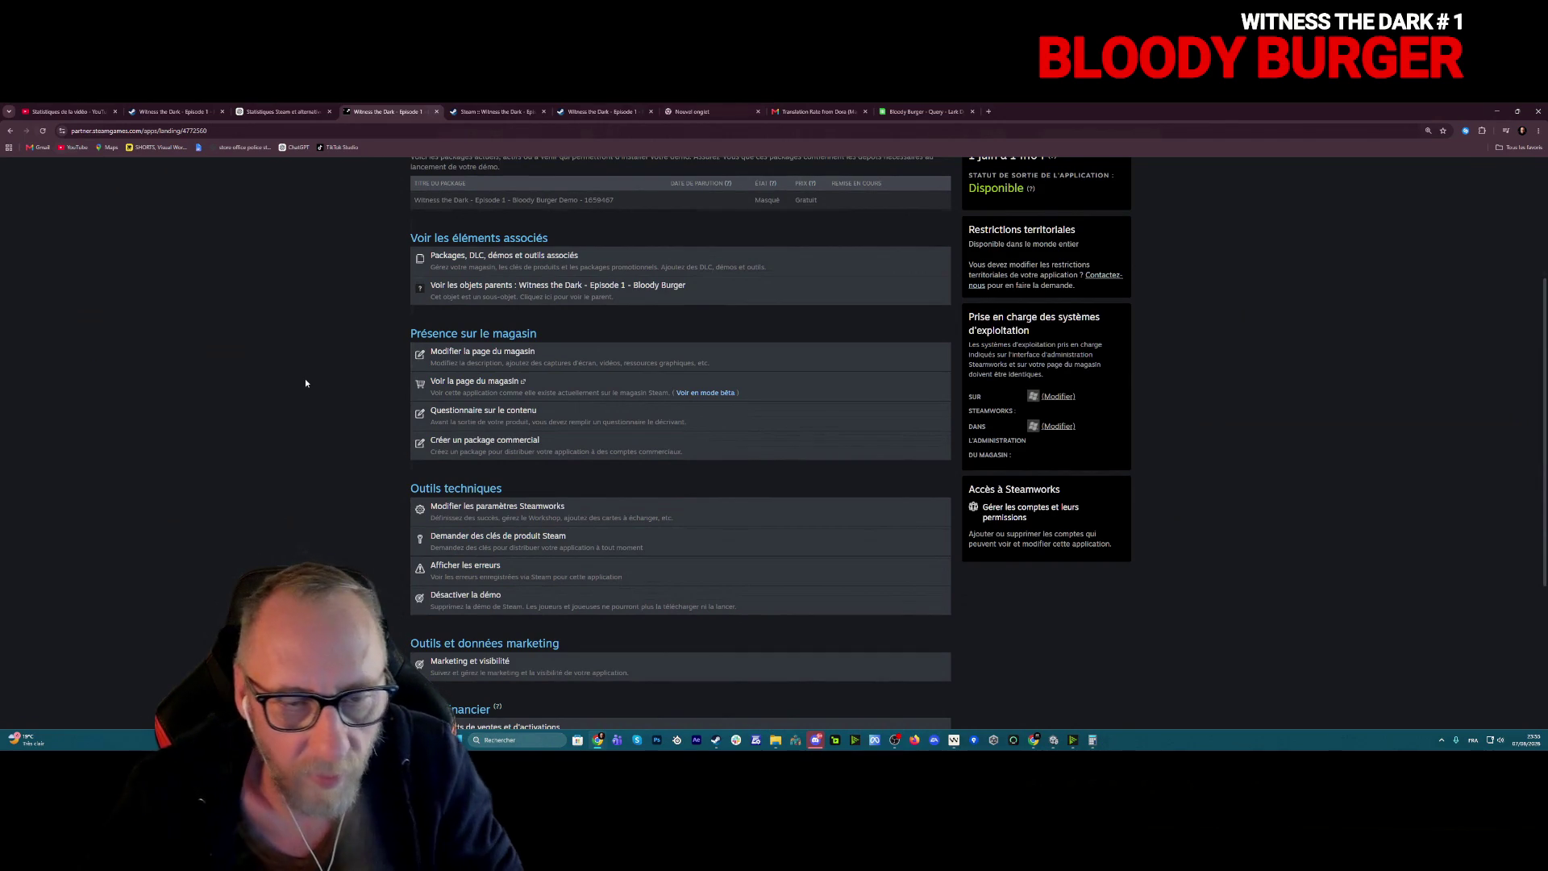
scroll(681, 357, "up", 1)
scroll(681, 356, "down", 1)
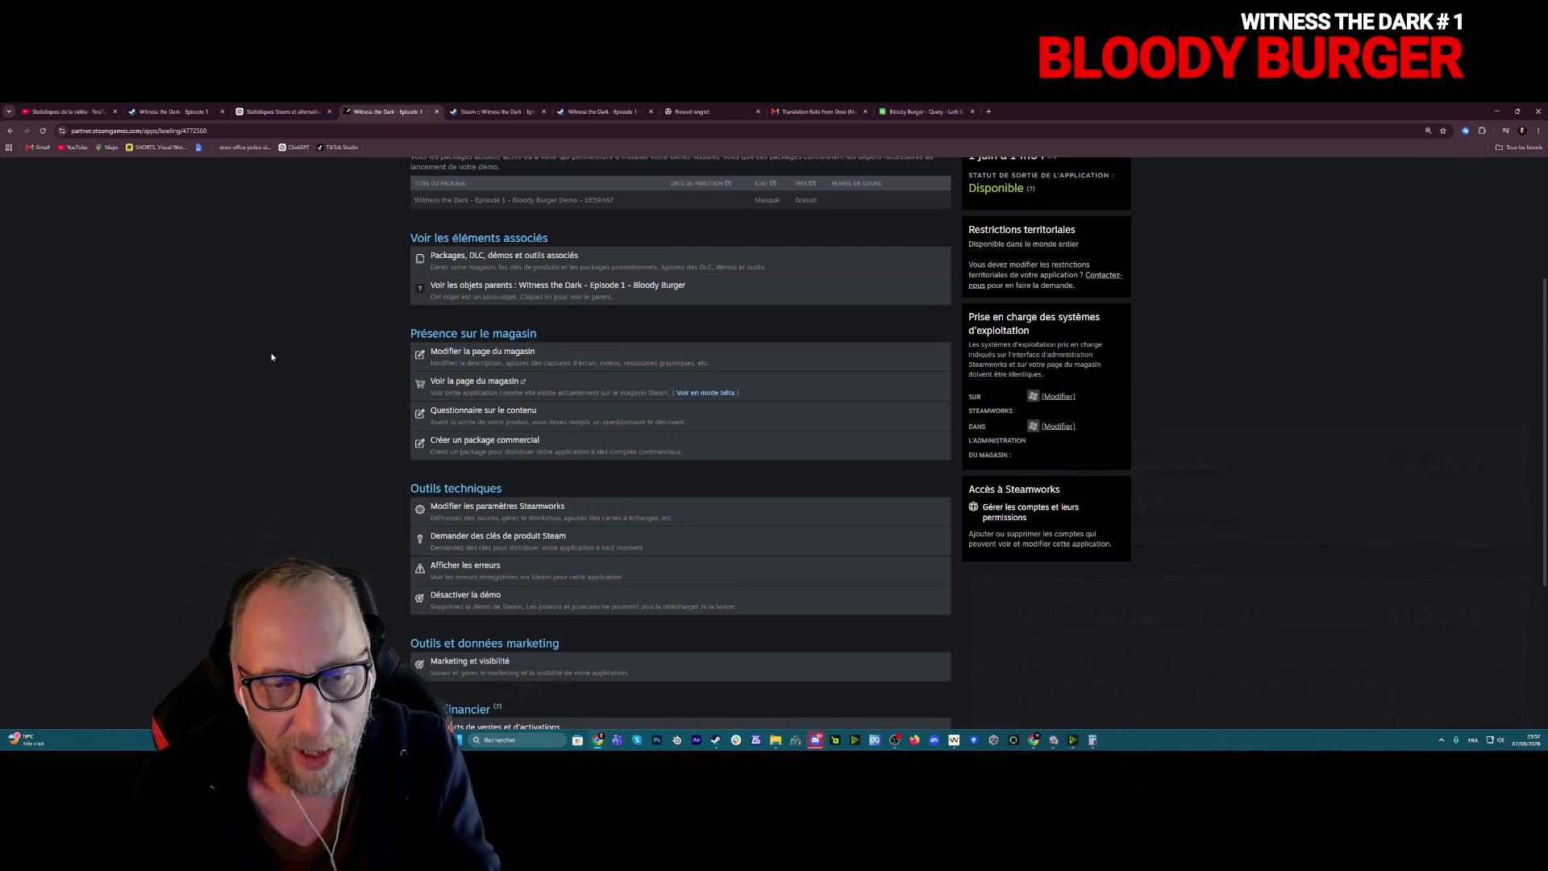
- Reload the Bloody Burger demo's Steam store page
scroll(295, 353, "down", 1)
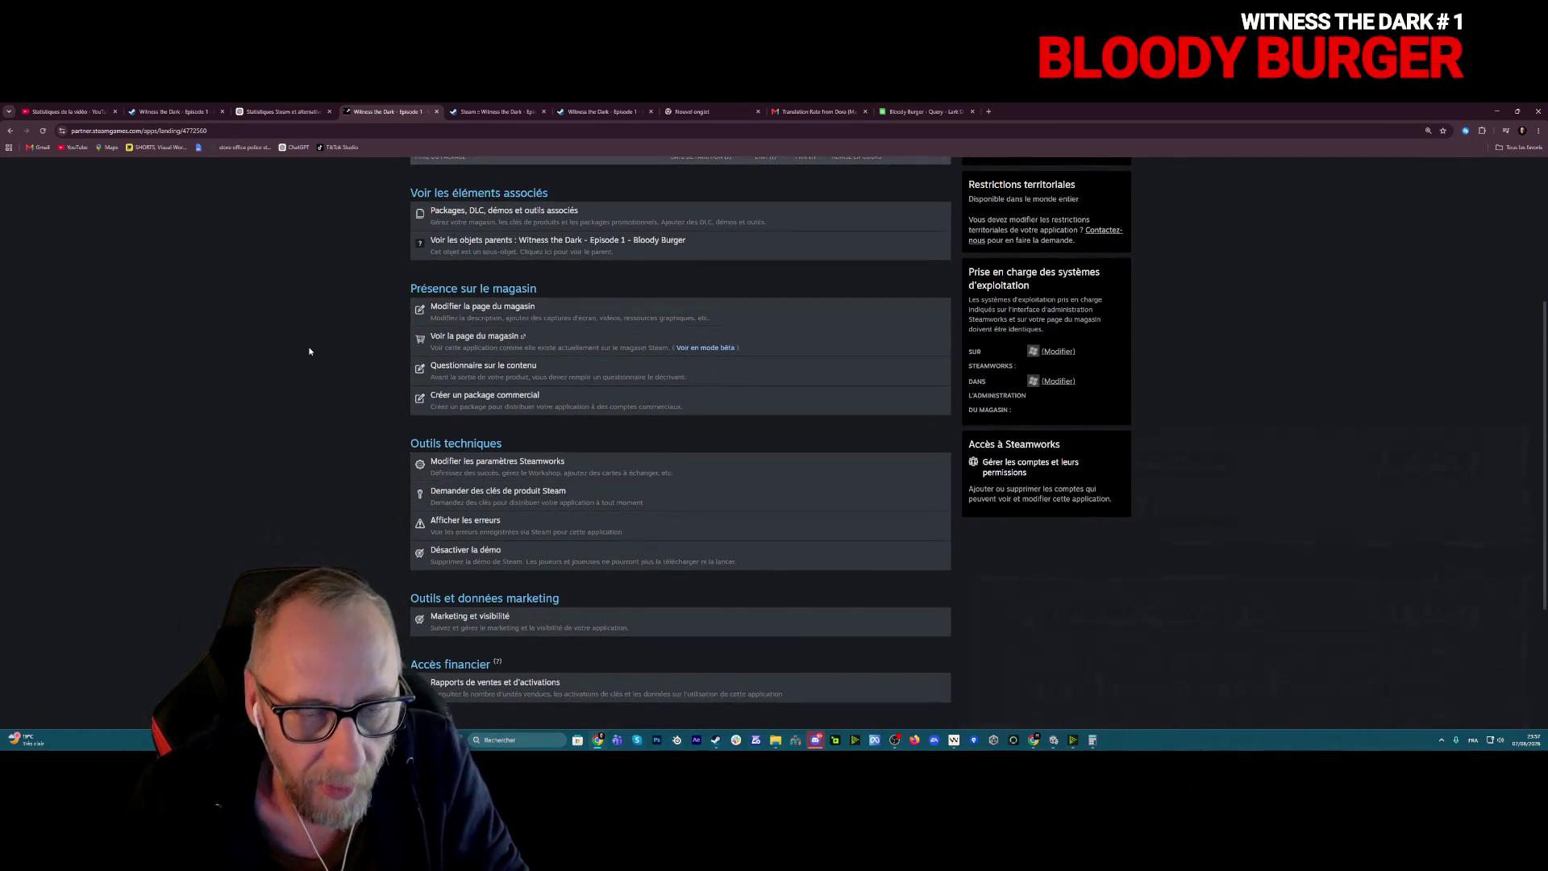
left_click(65, 111)
left_click(153, 113)
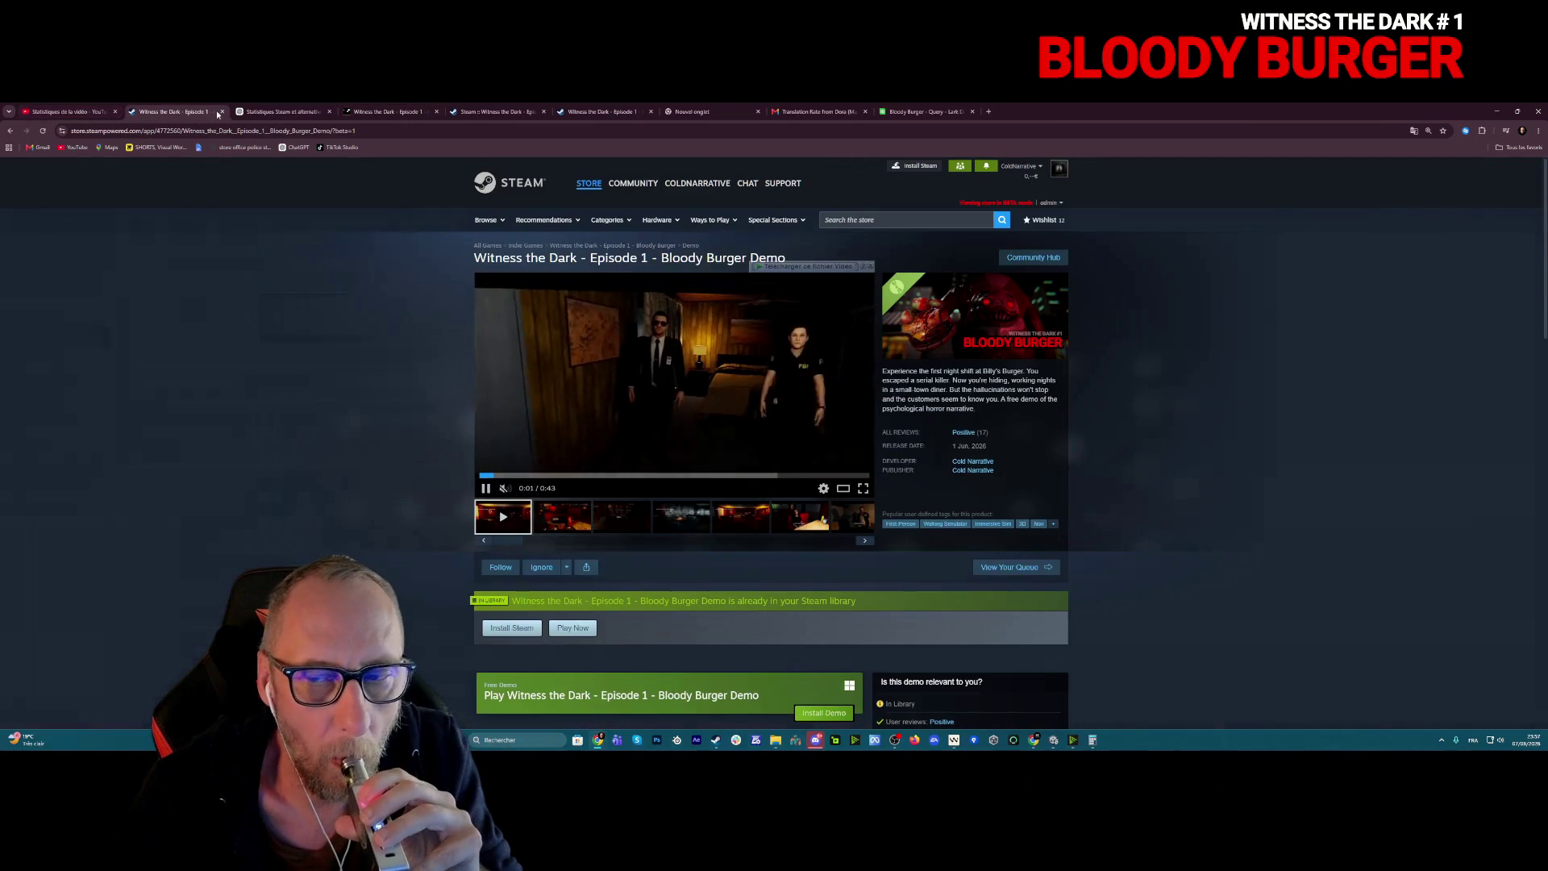
left_click(43, 130)
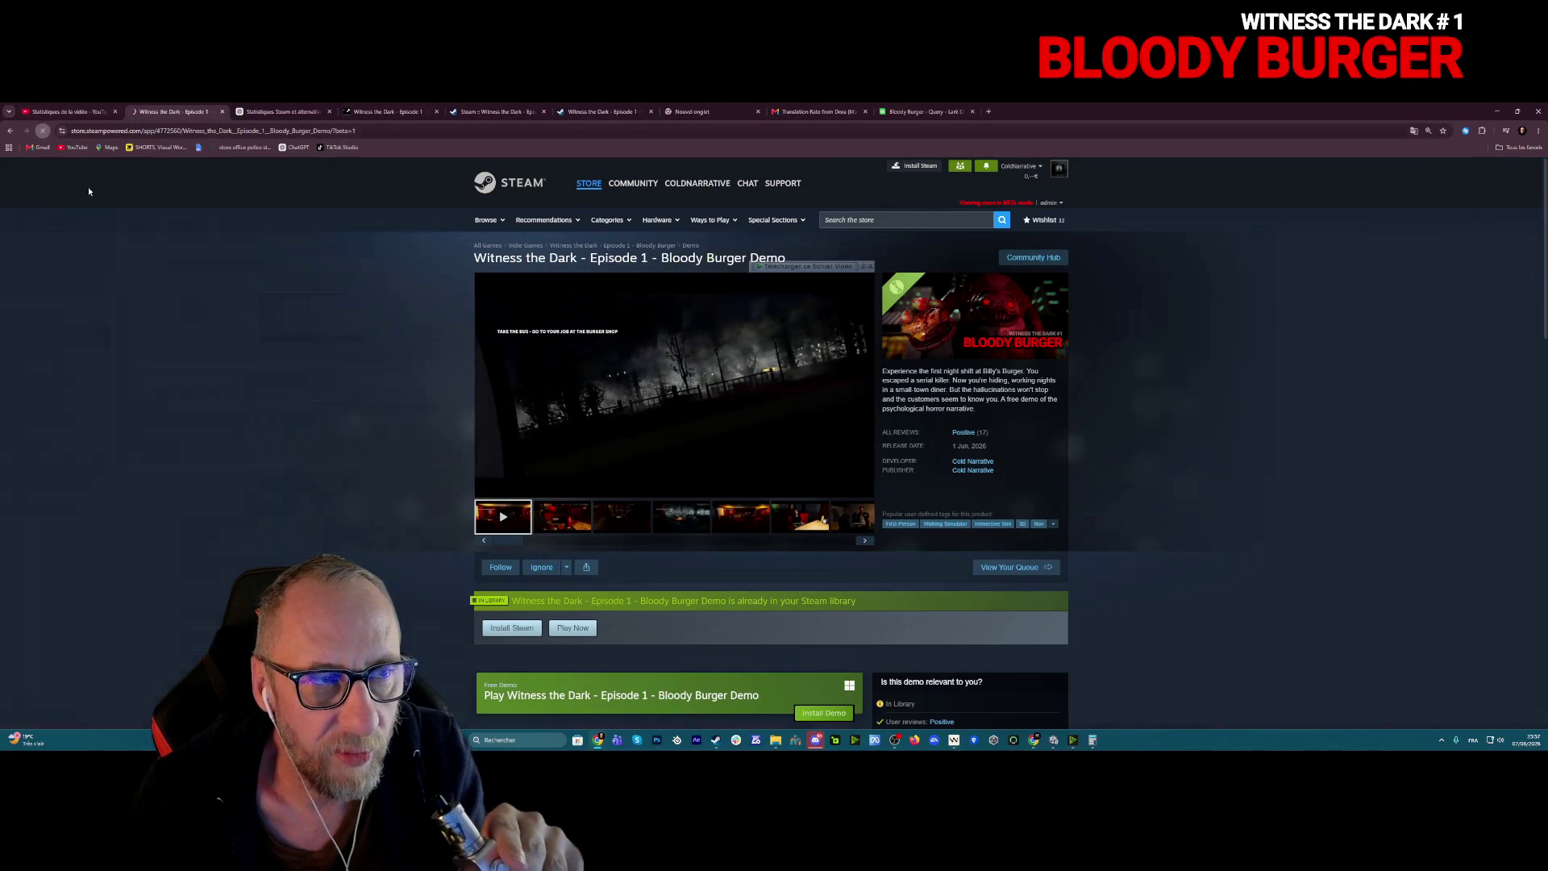
- Read through ChatGPT's CSV localisation reply and dismiss the 'Découvrez Codex' banner
key("ctrl+Tab")
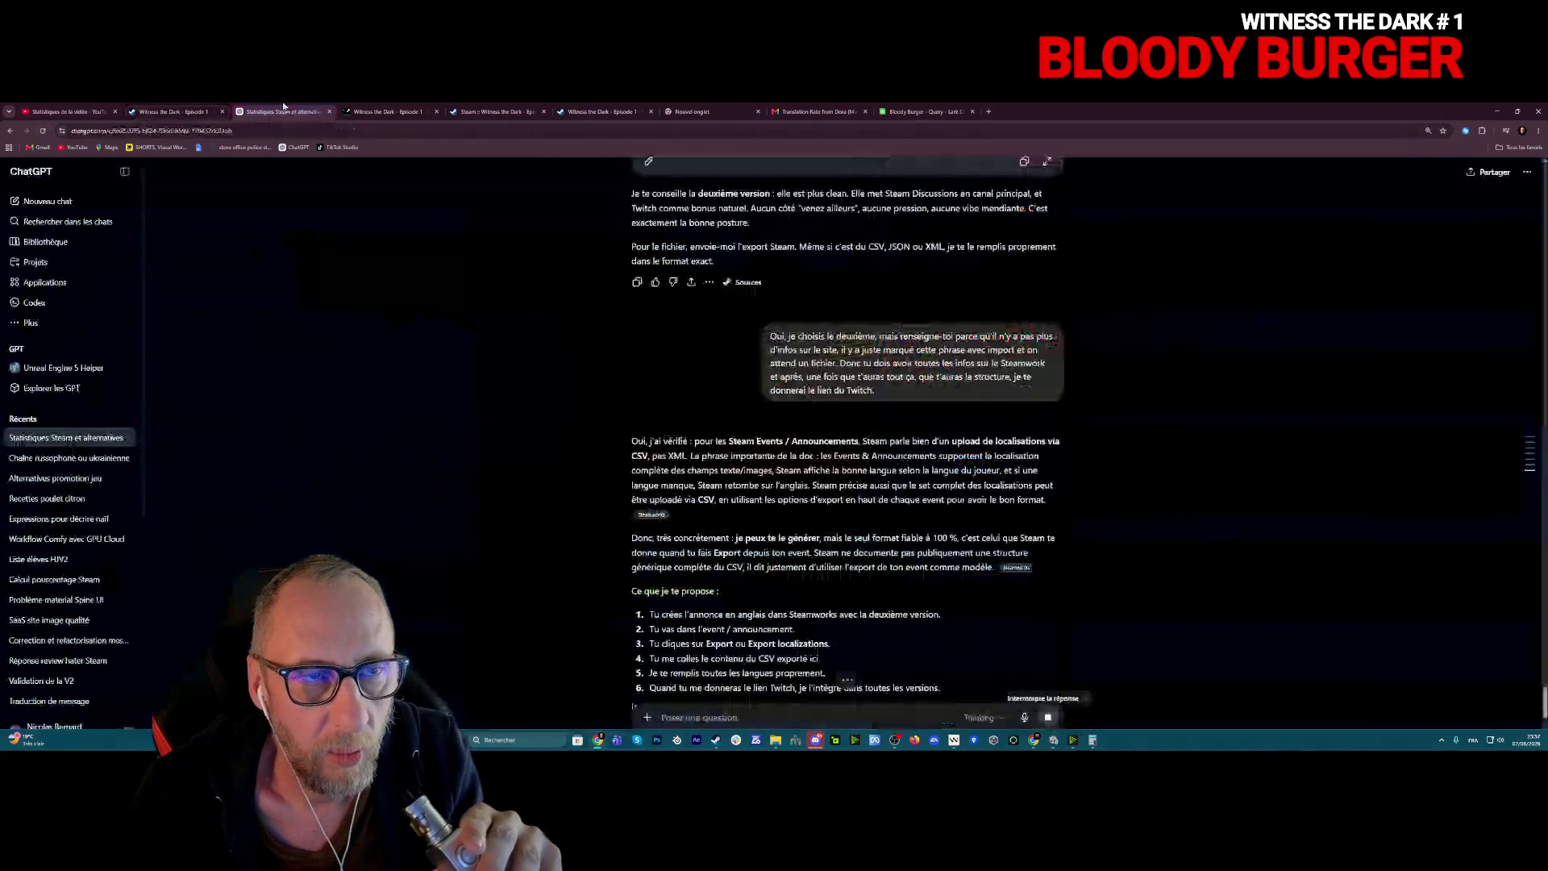
scroll(909, 459, "down", 3)
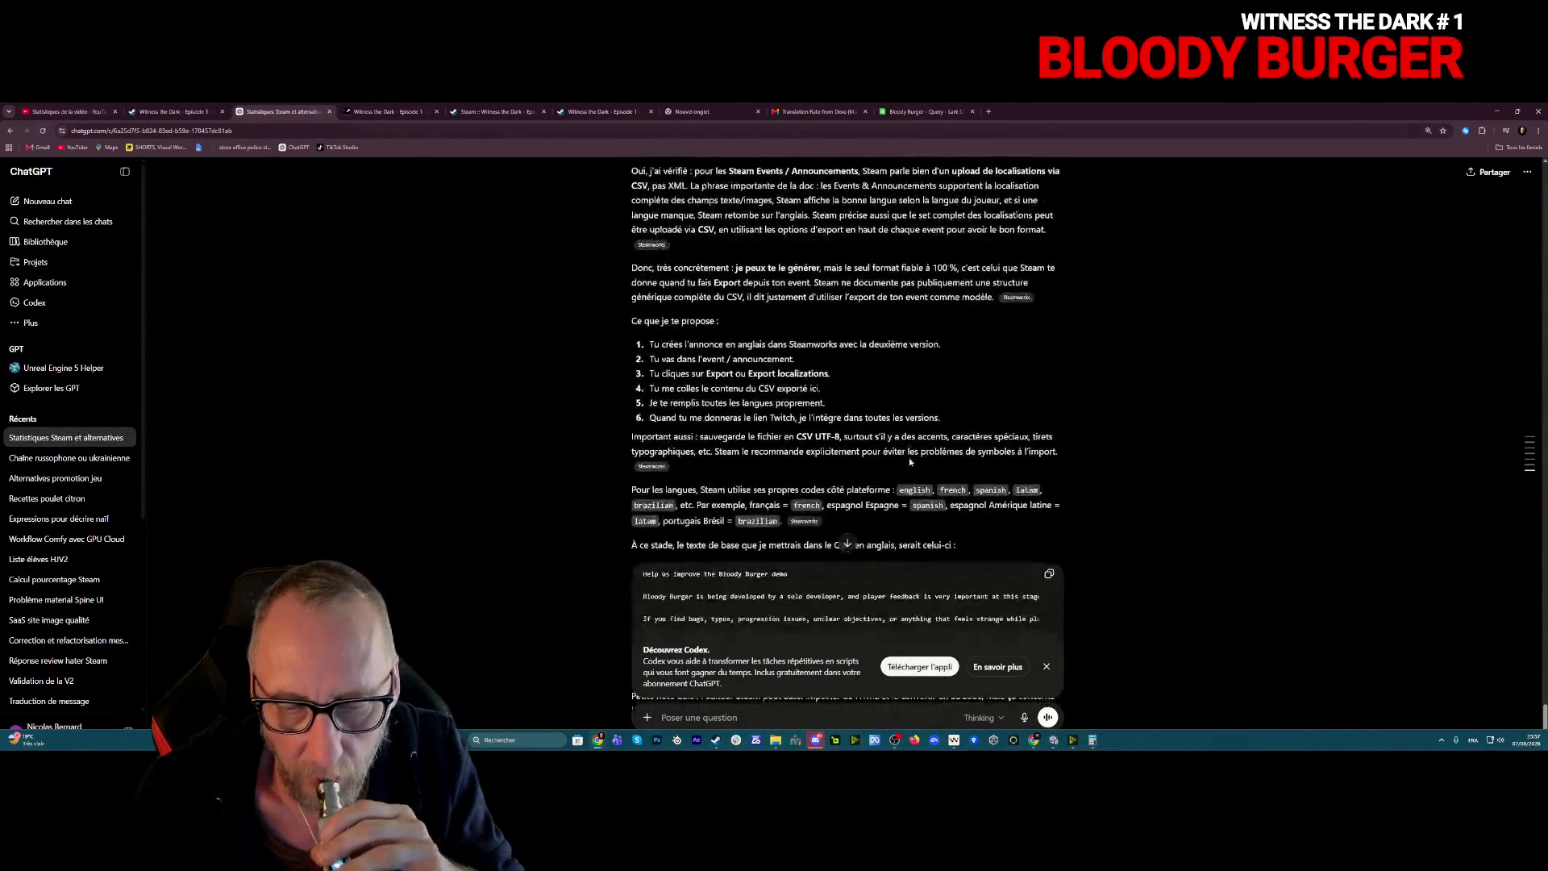
scroll(1009, 436, "up", 2)
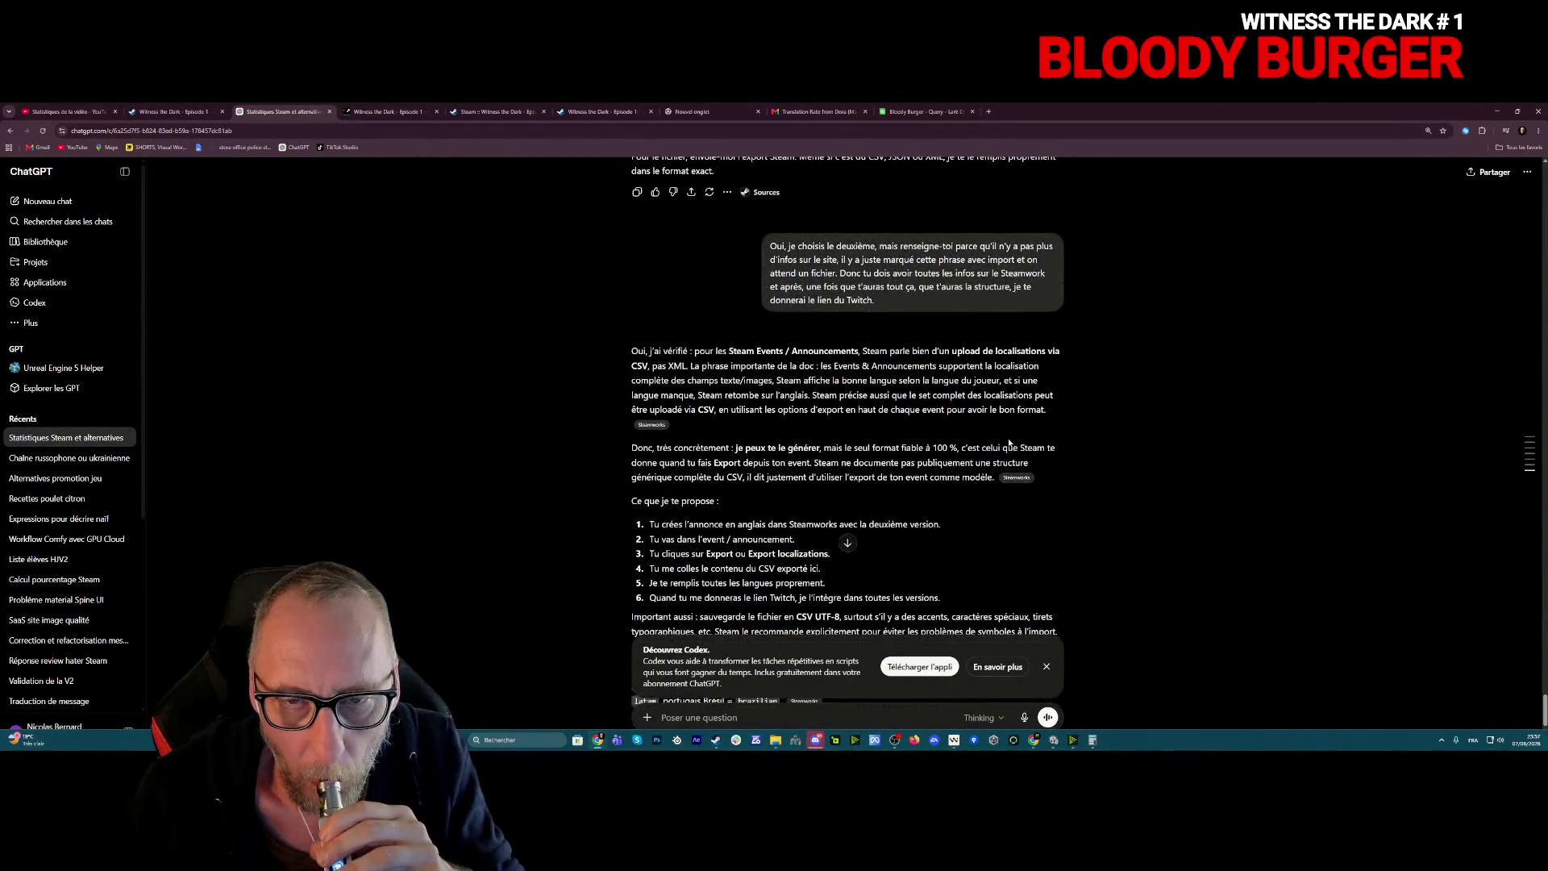
scroll(1009, 442, "down", 1)
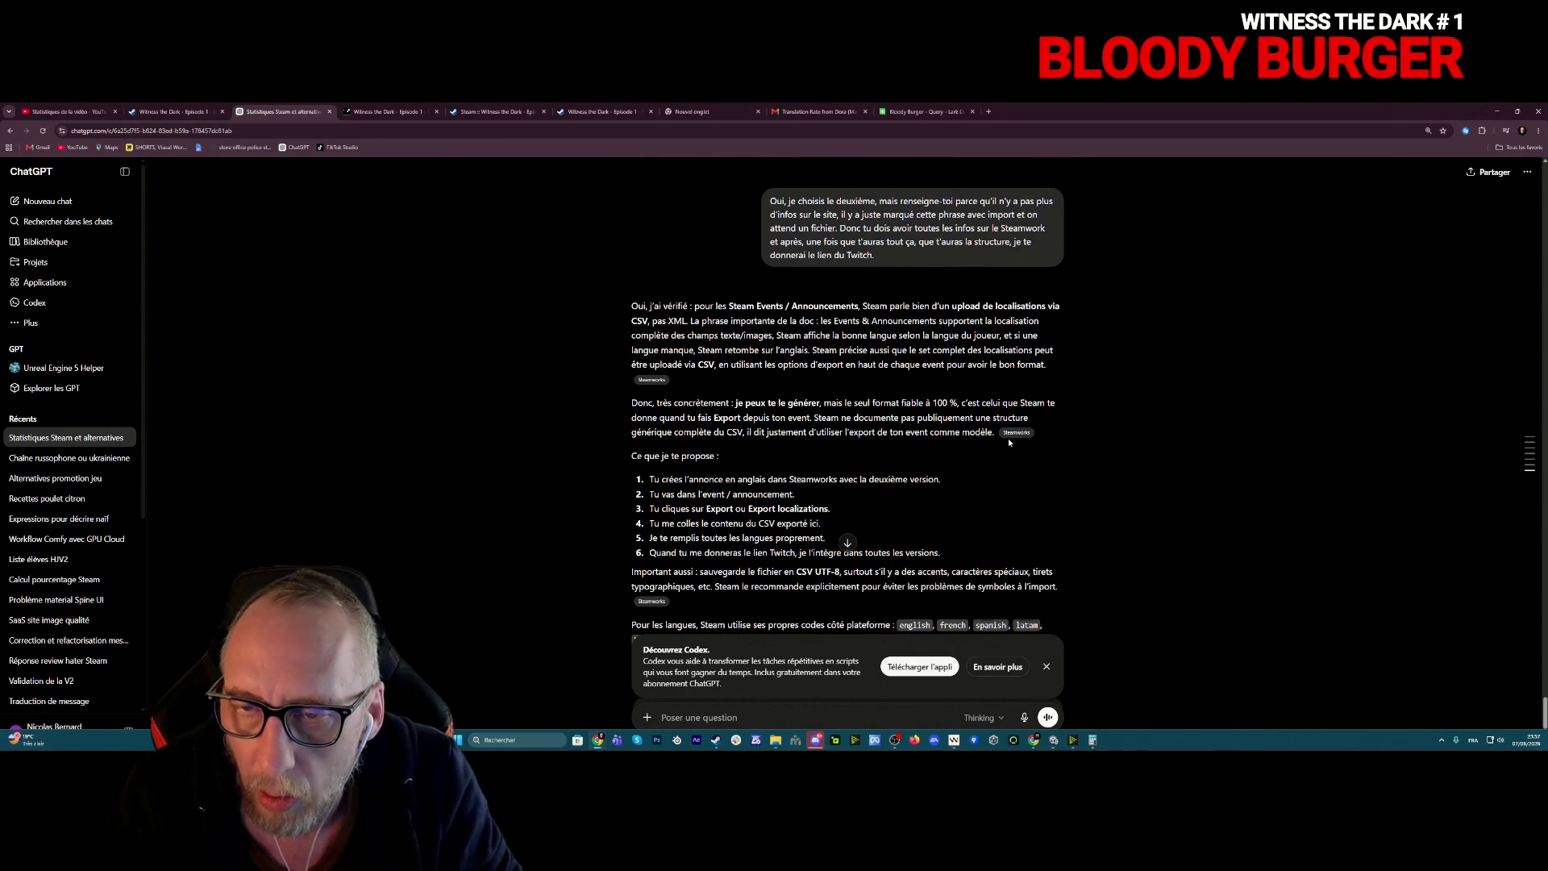
scroll(1009, 442, "down", 1)
scroll(1008, 441, "down", 1)
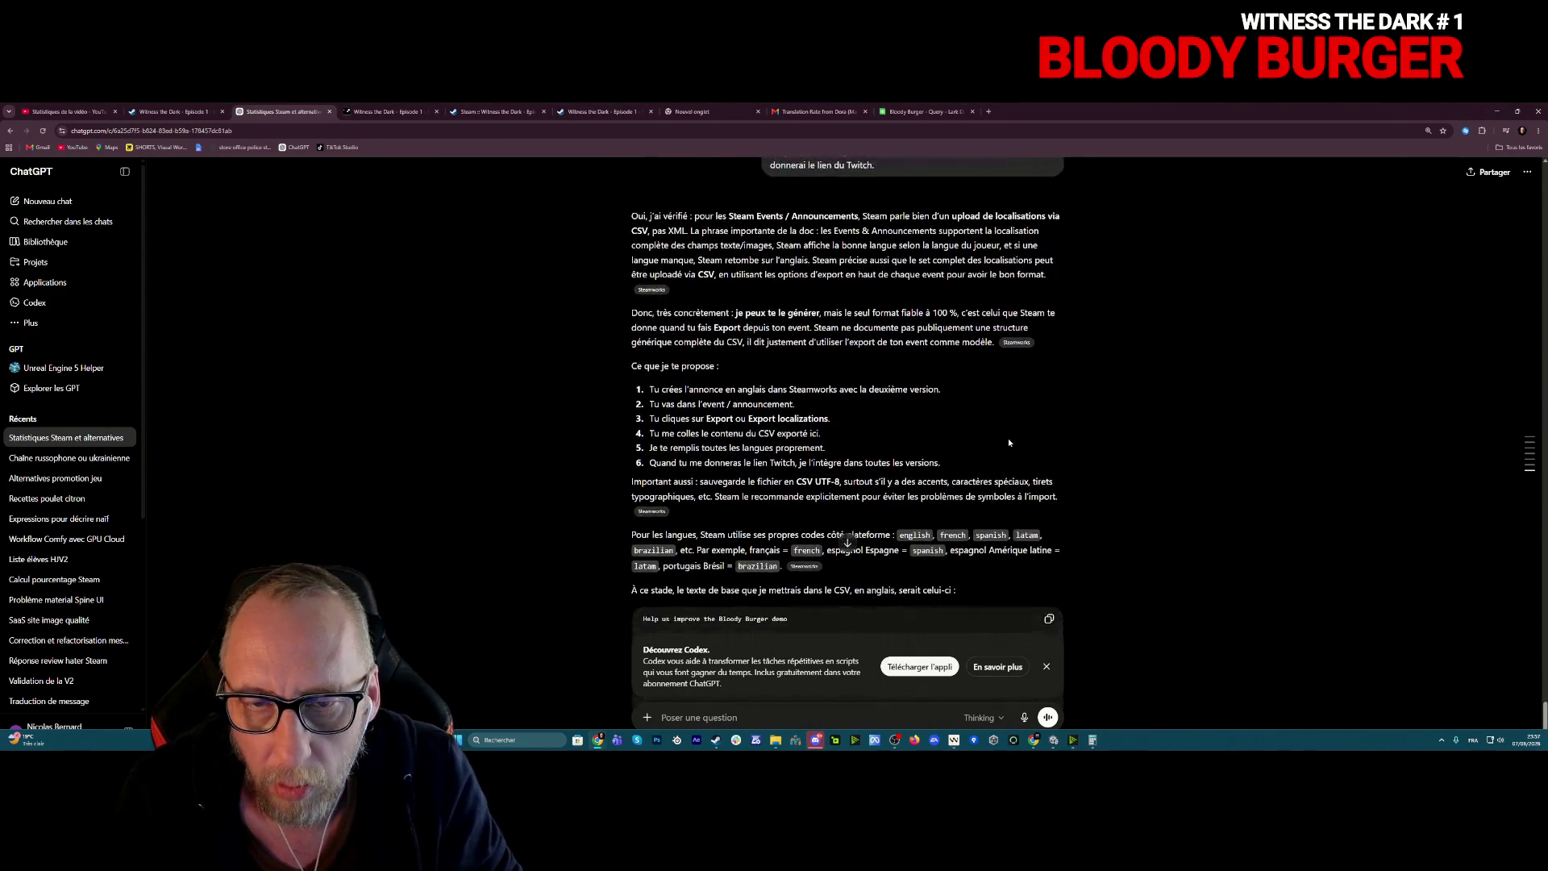
scroll(1009, 442, "down", 2)
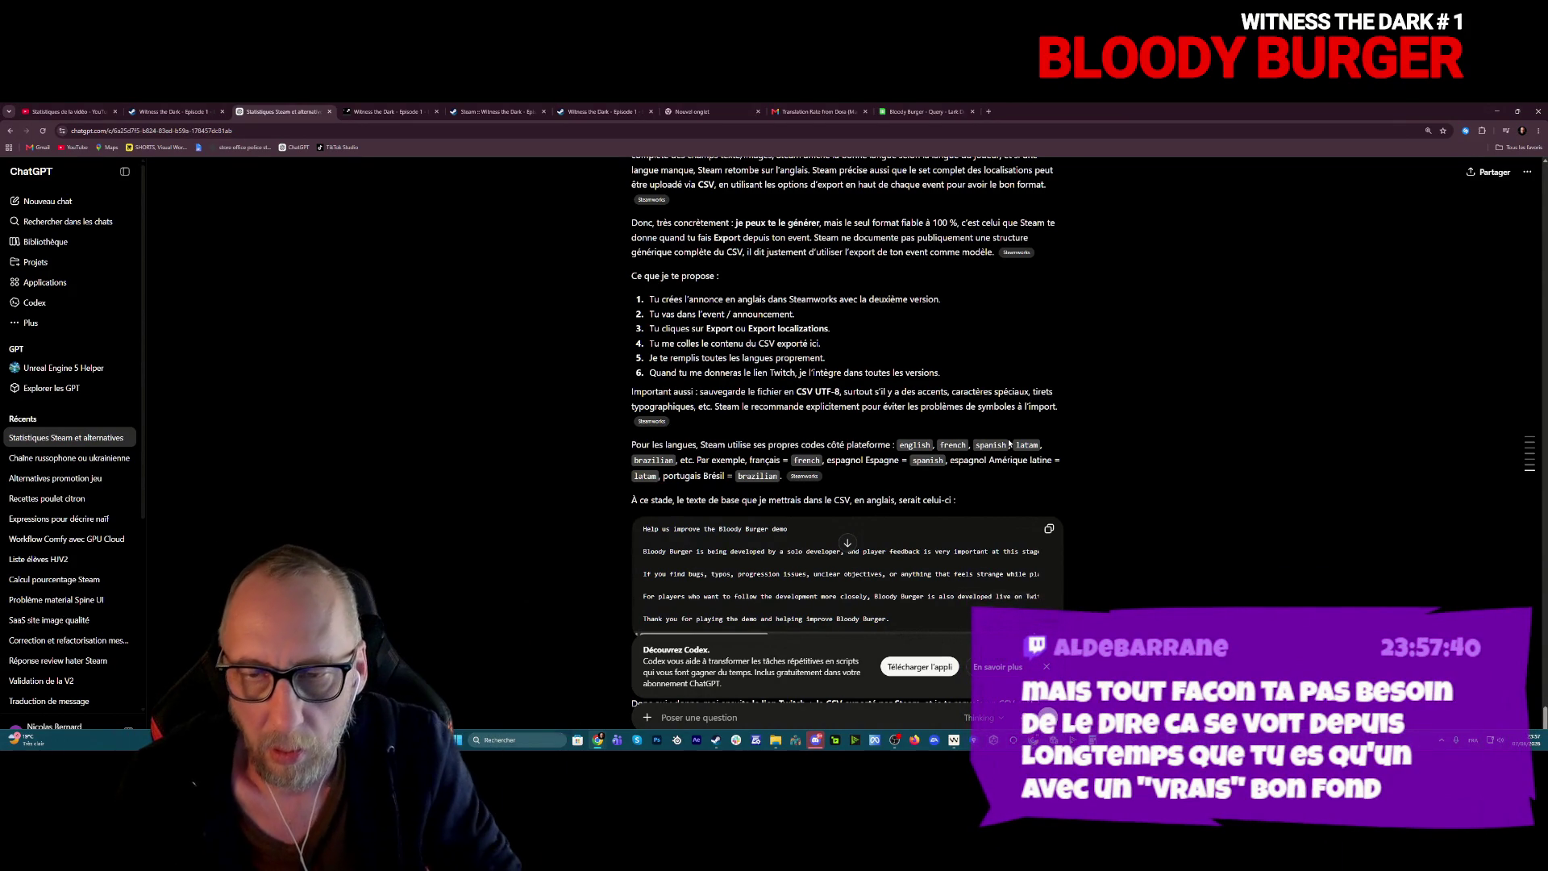
scroll(1009, 445, "down", 1)
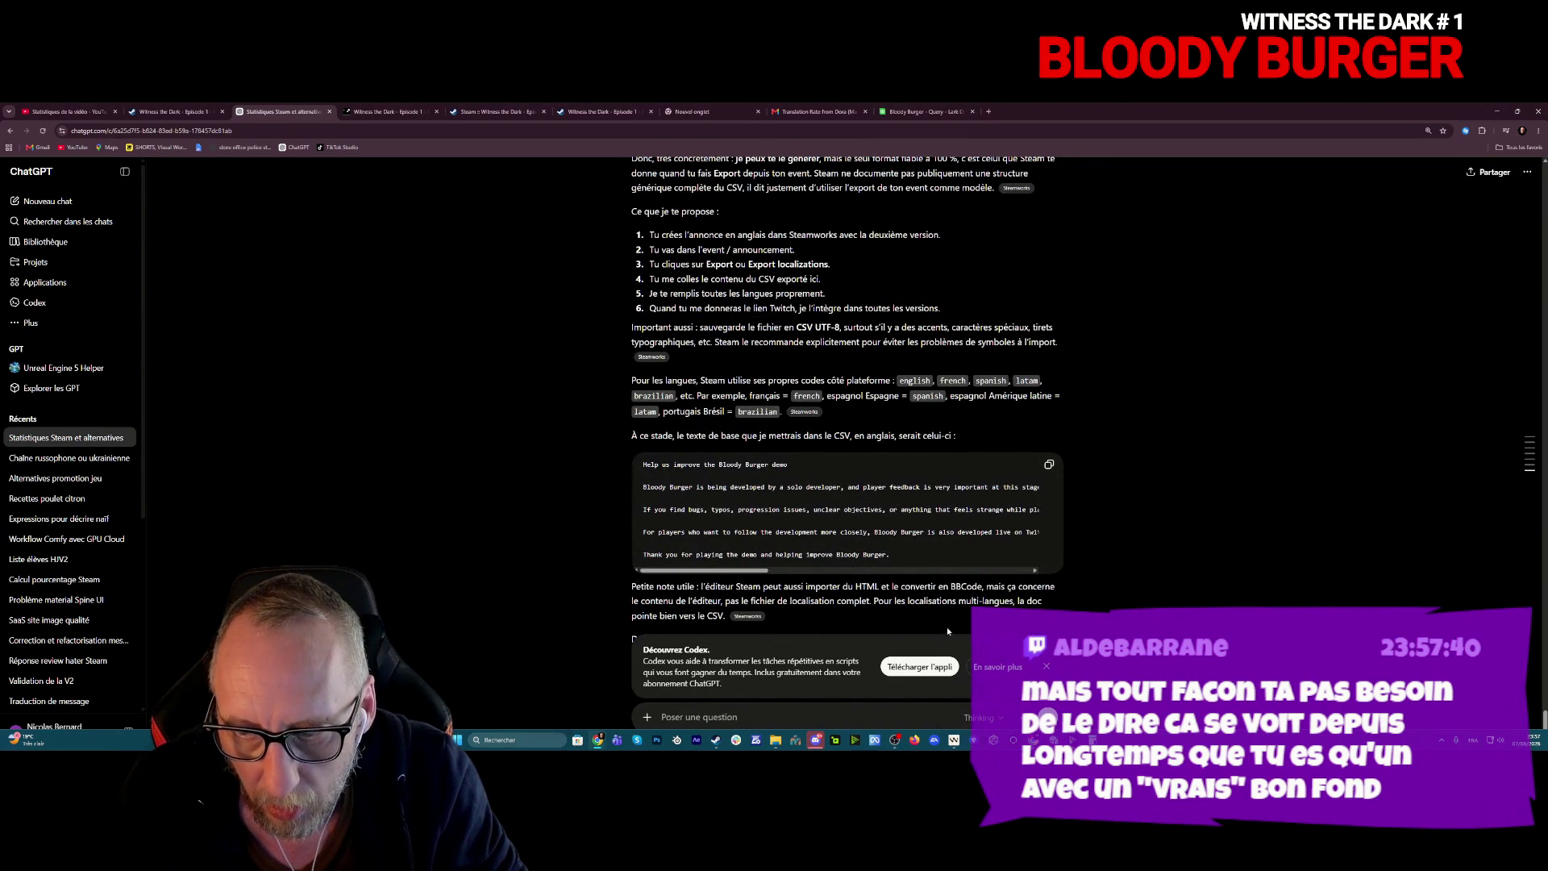
left_click(1043, 668)
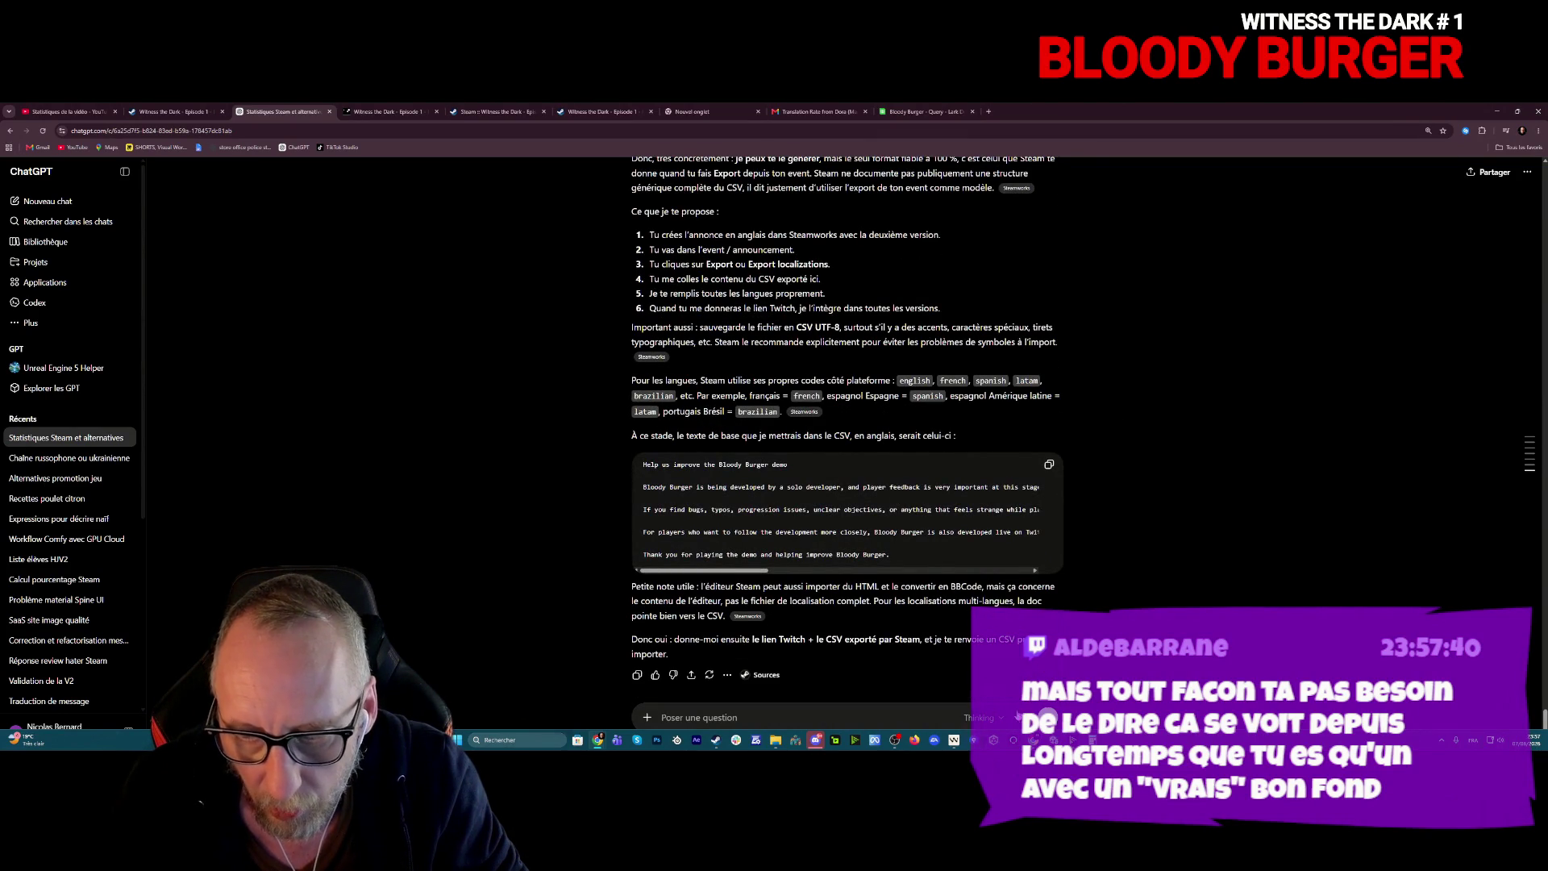
left_click(387, 113)
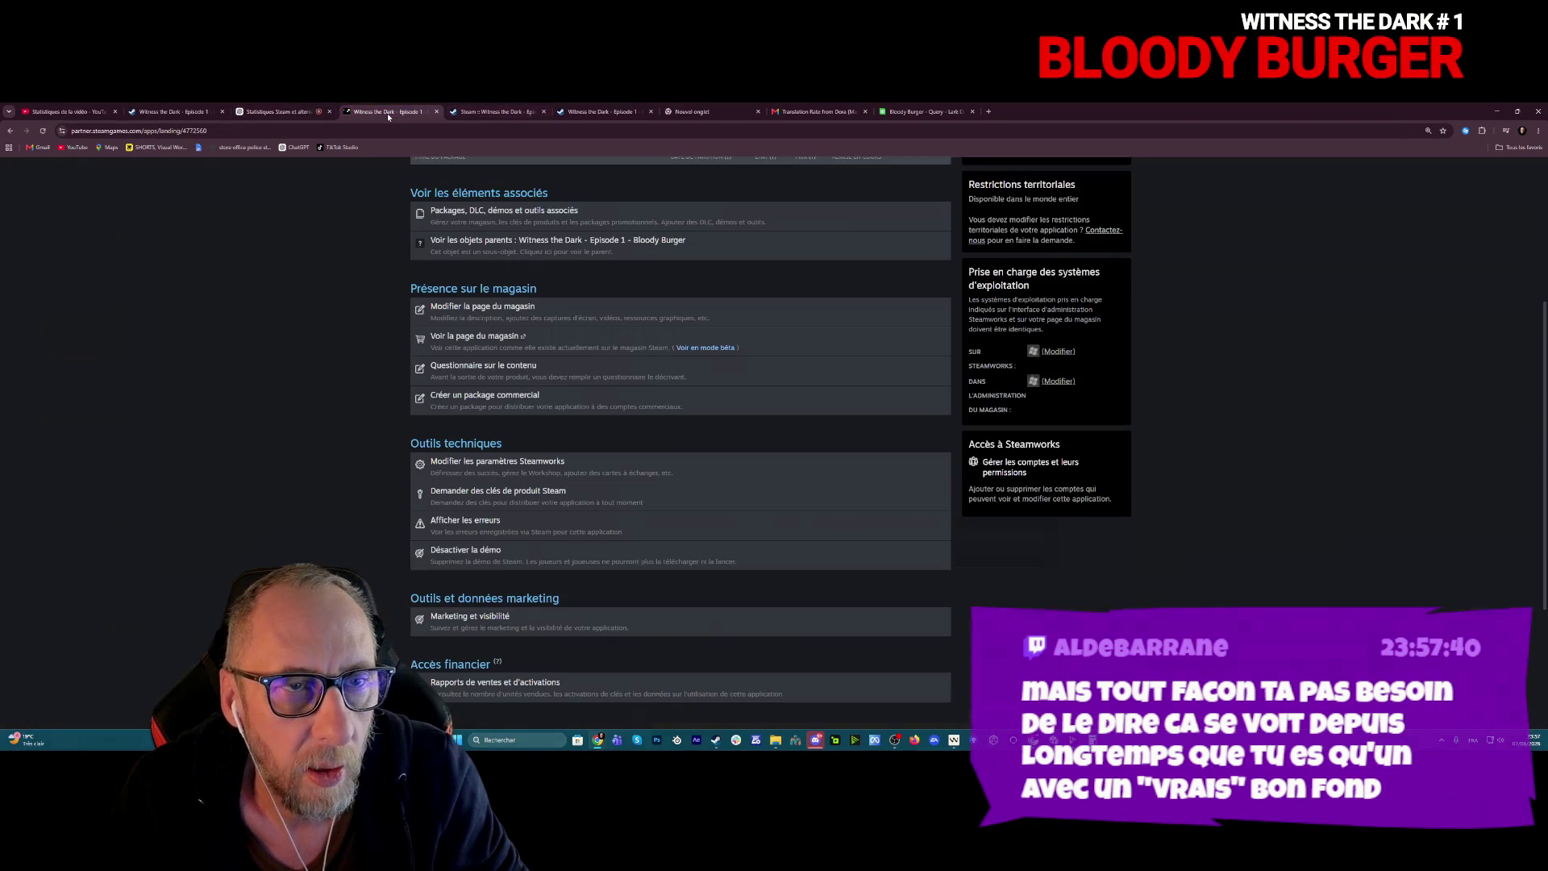
- Scroll through the Bloody Burger announcement's current English content in the Steam event editor
left_click(491, 112)
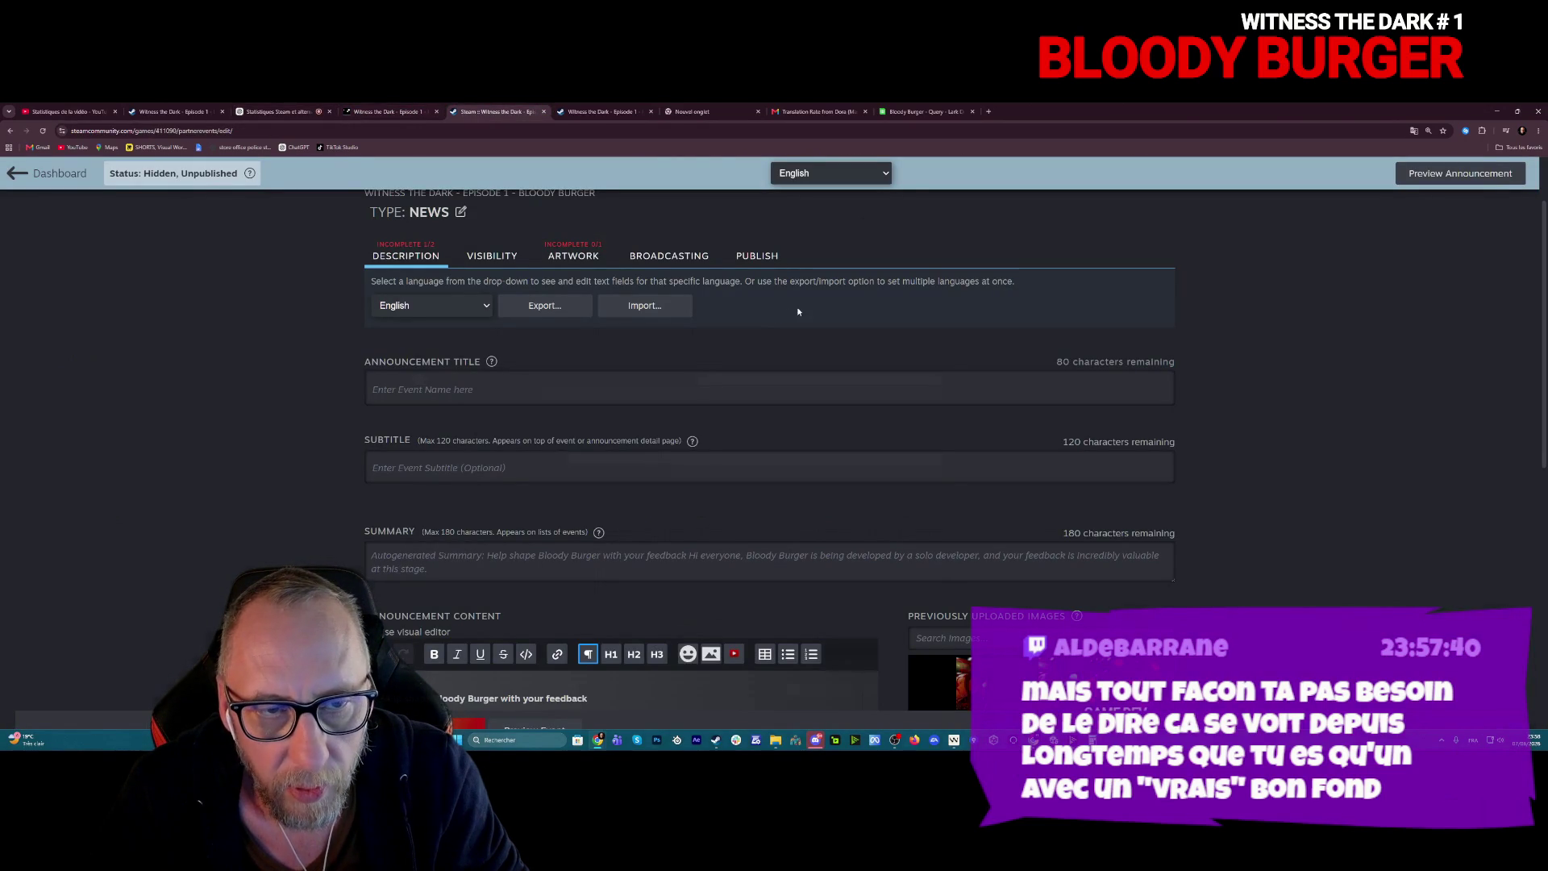
scroll(806, 307, "down", 1)
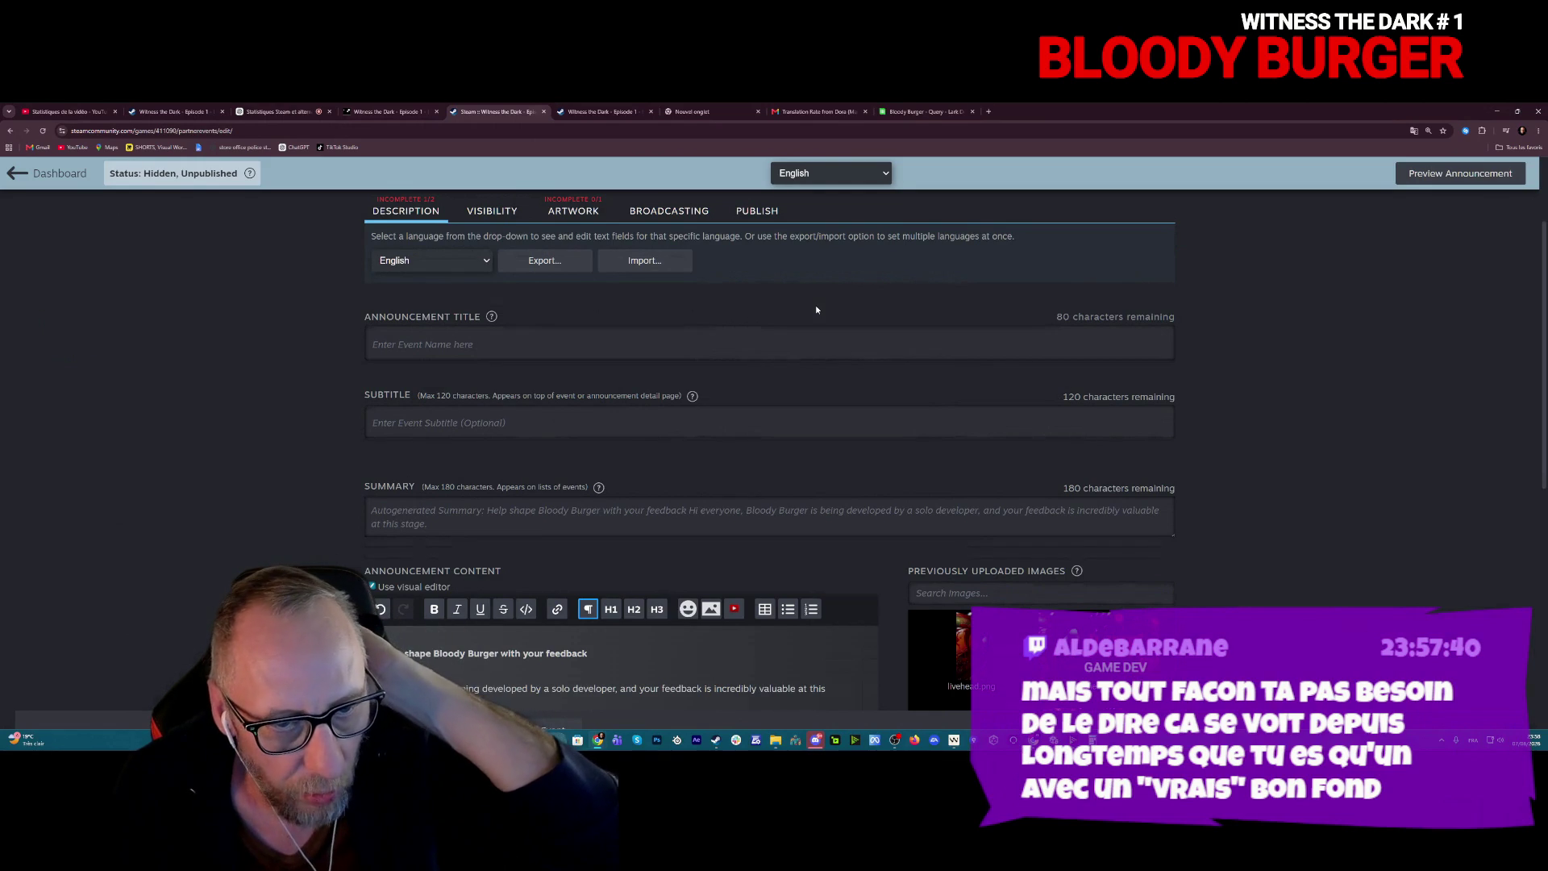
scroll(816, 310, "down", 2)
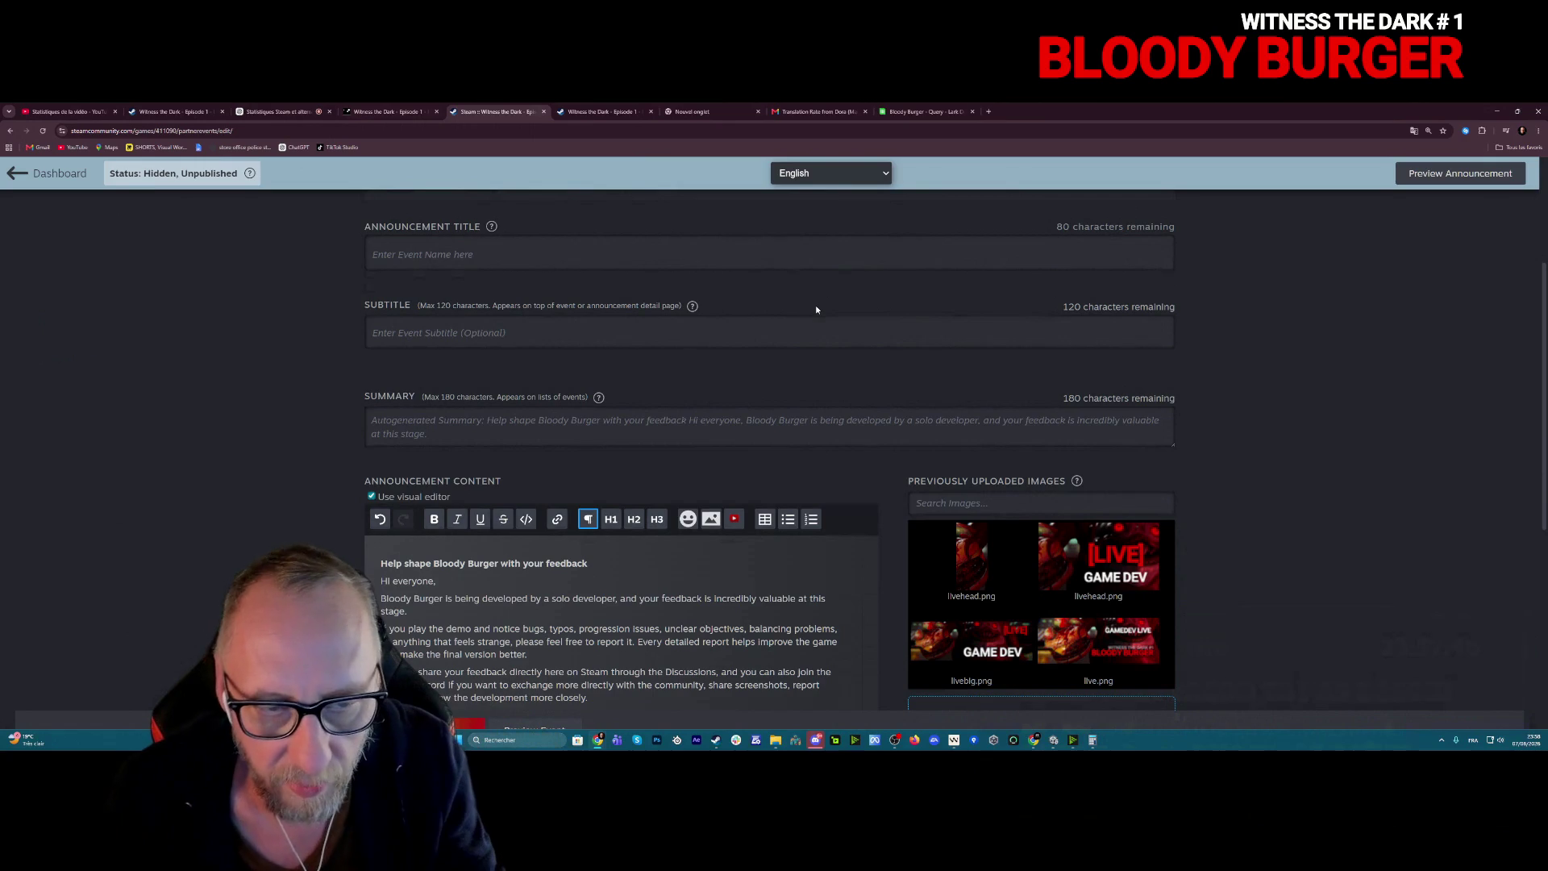
scroll(816, 309, "down", 2)
scroll(815, 310, "down", 2)
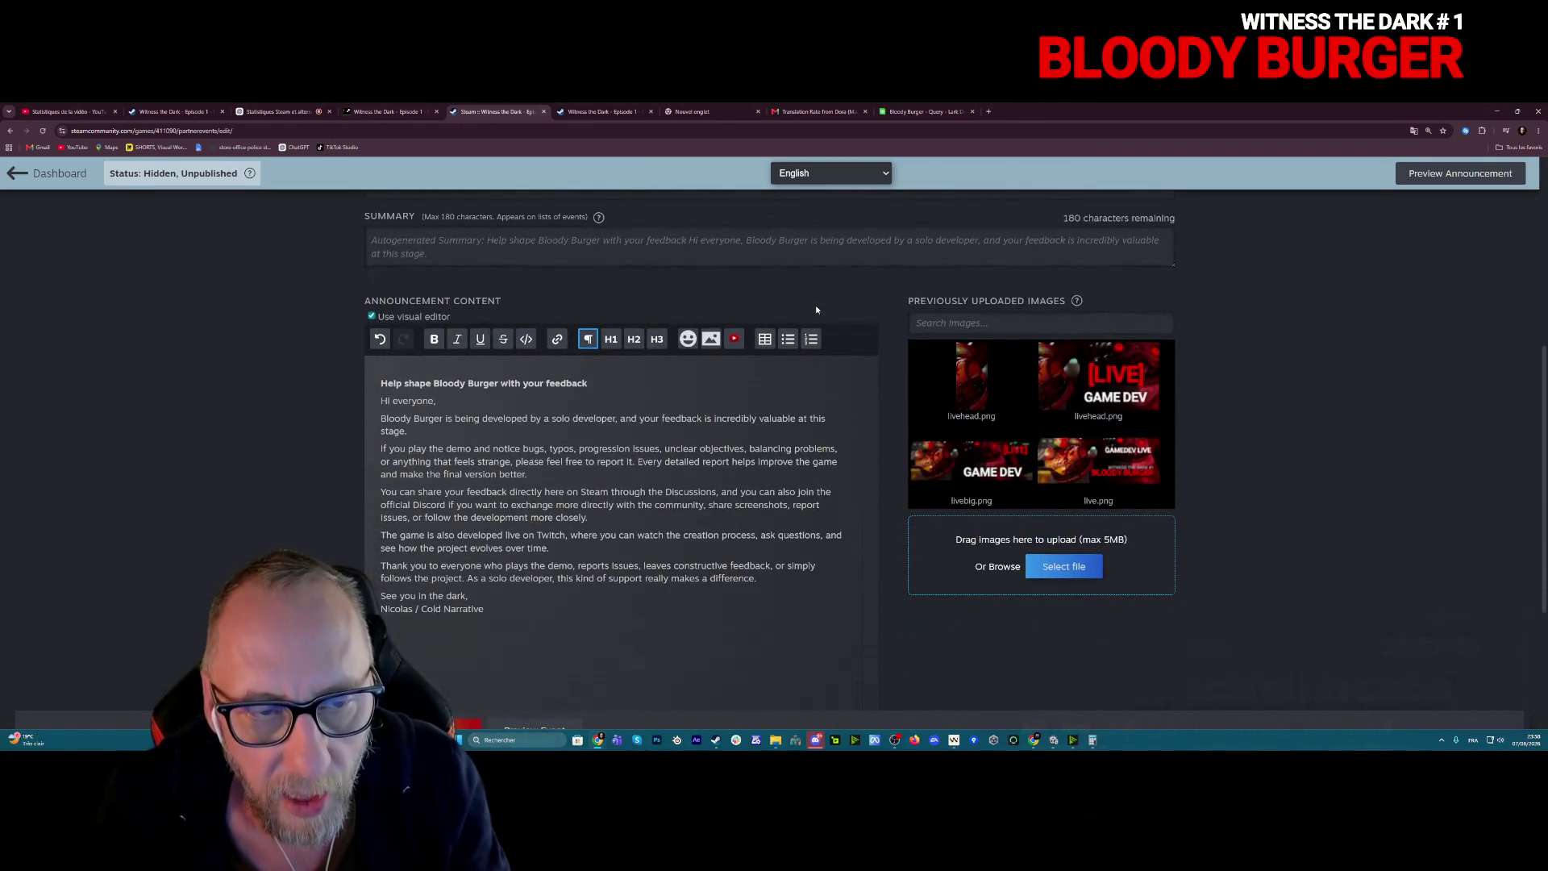
scroll(815, 304, "down", 4)
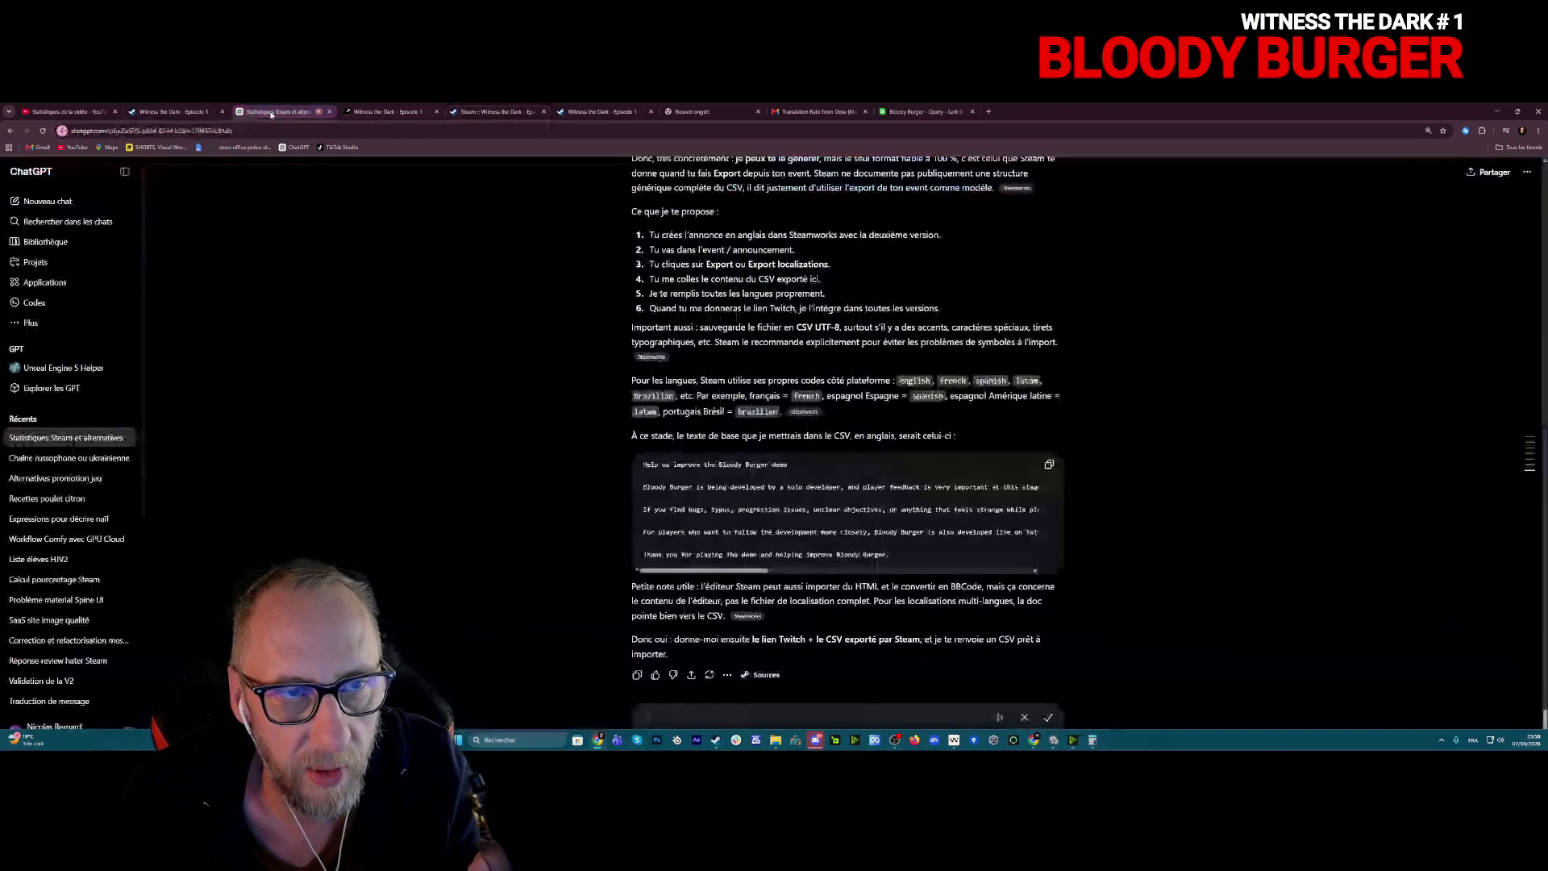
left_click(274, 111)
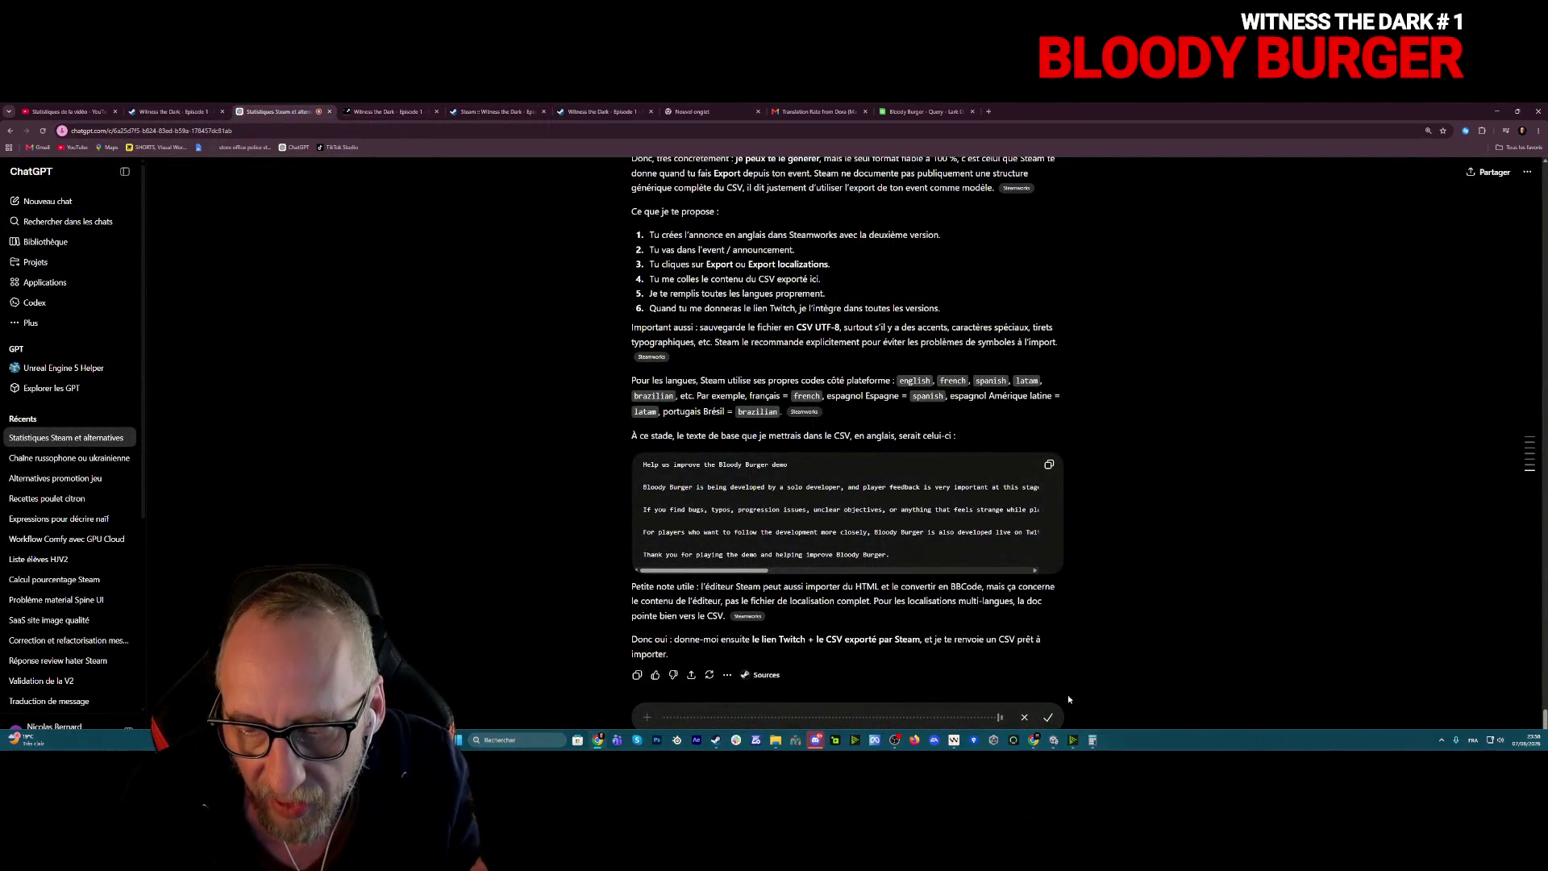
- Dictate and send a request for title, subtitle, summary and content within Steam's 80/120/180-character limits
left_click(1048, 718)
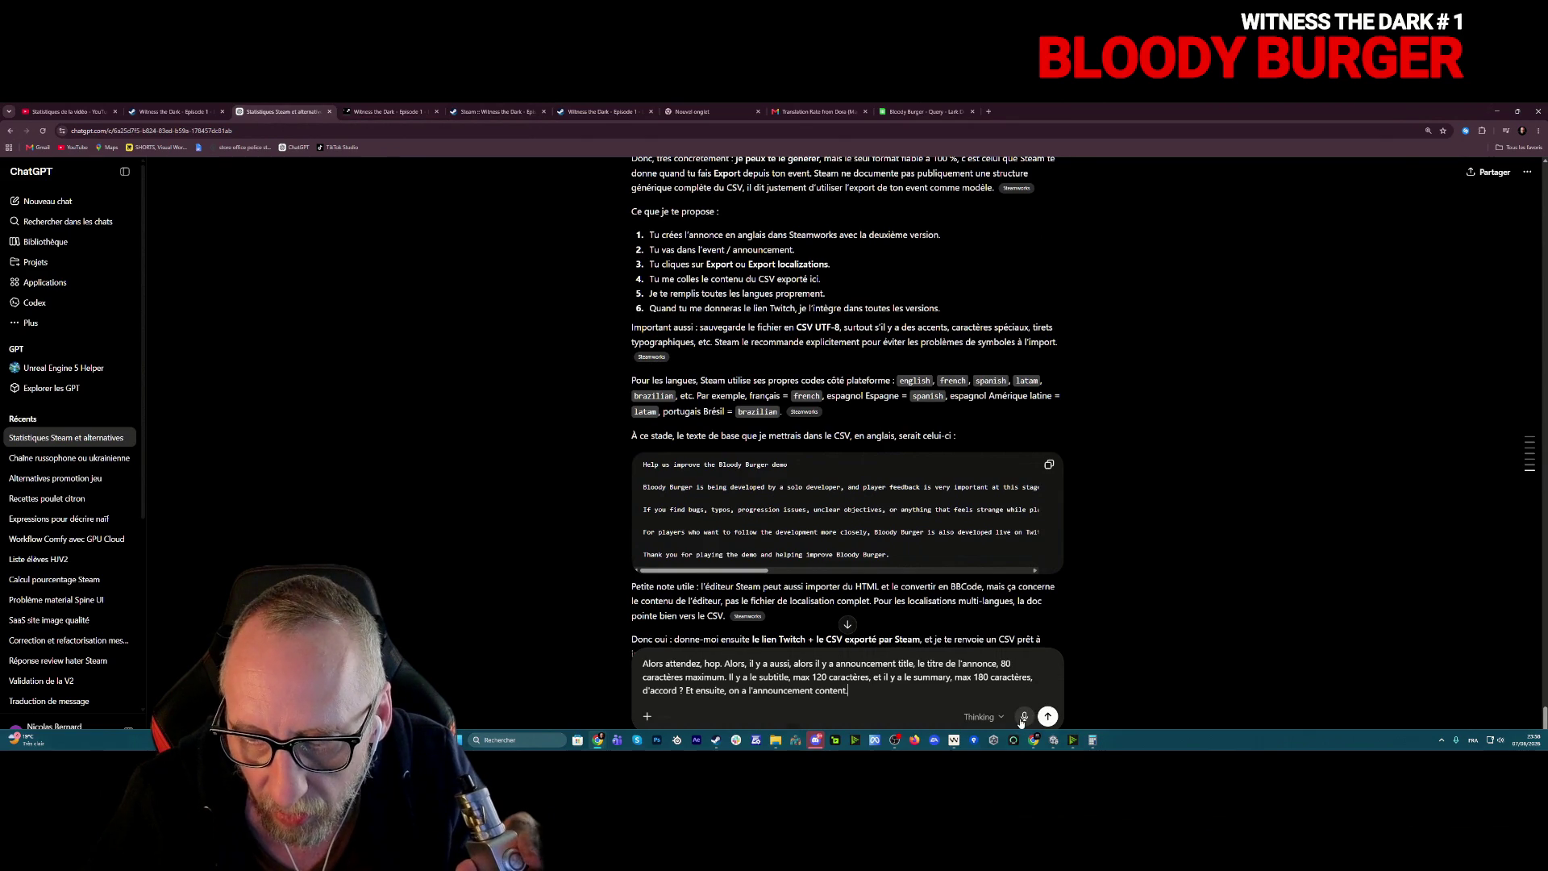
left_click(1023, 716)
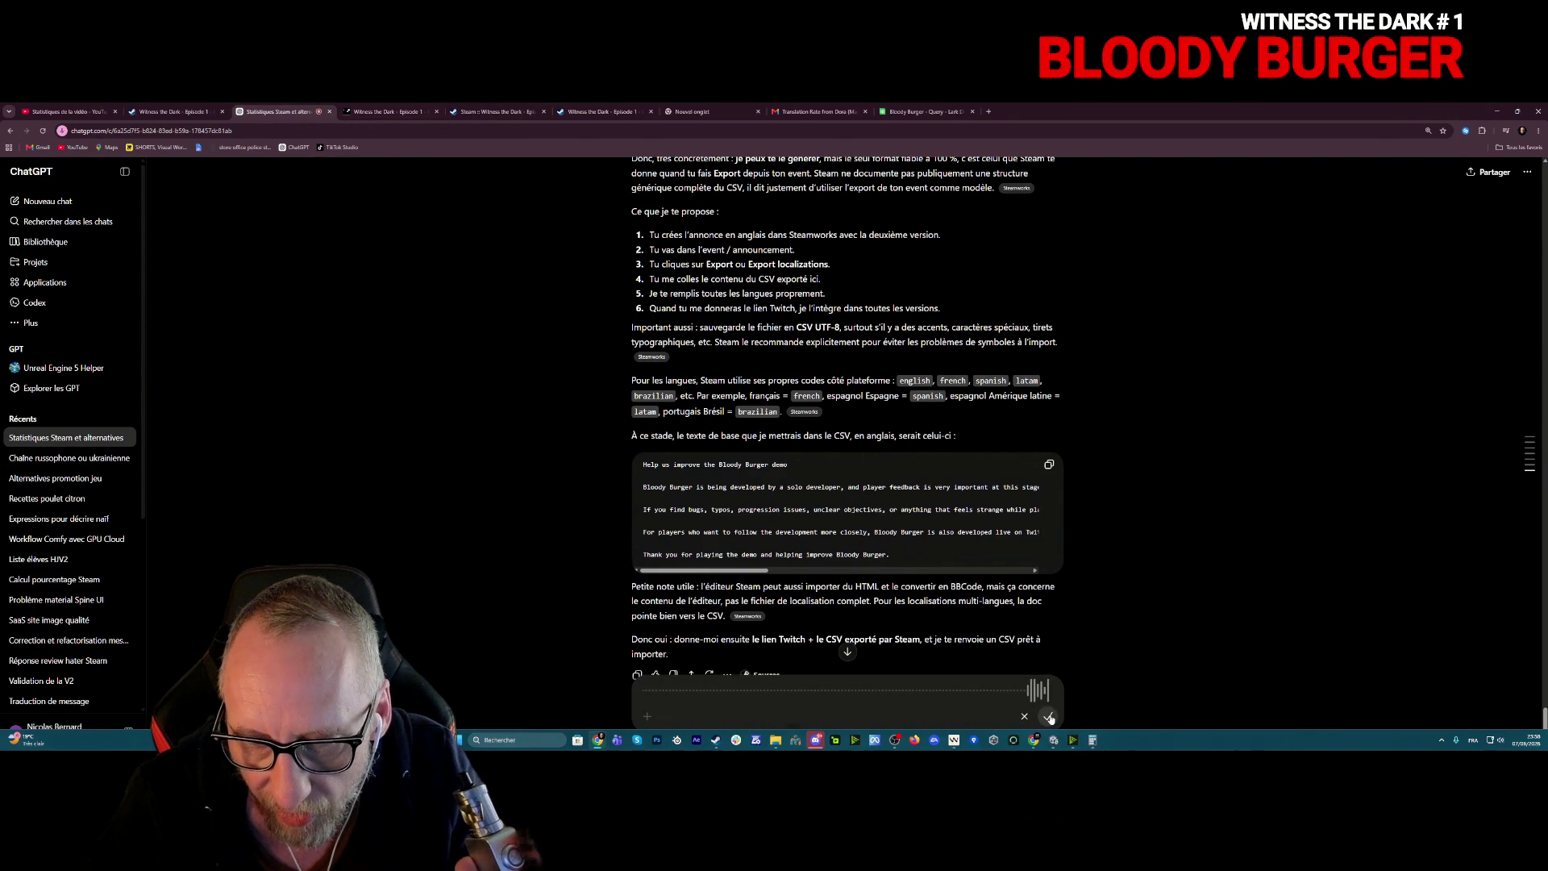
left_click(1049, 716)
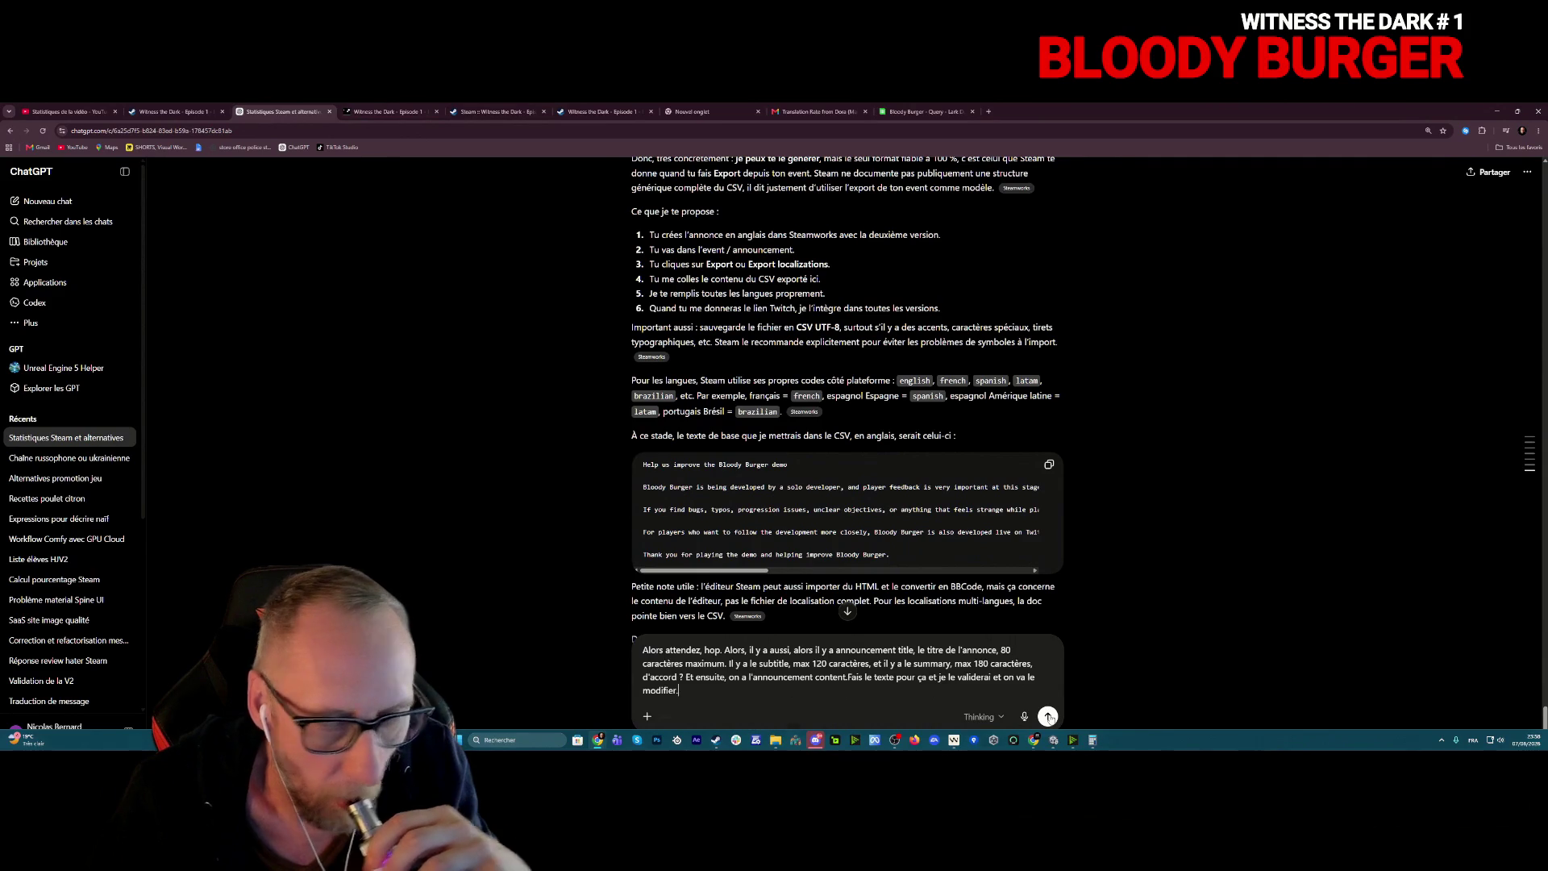
left_click(1048, 716)
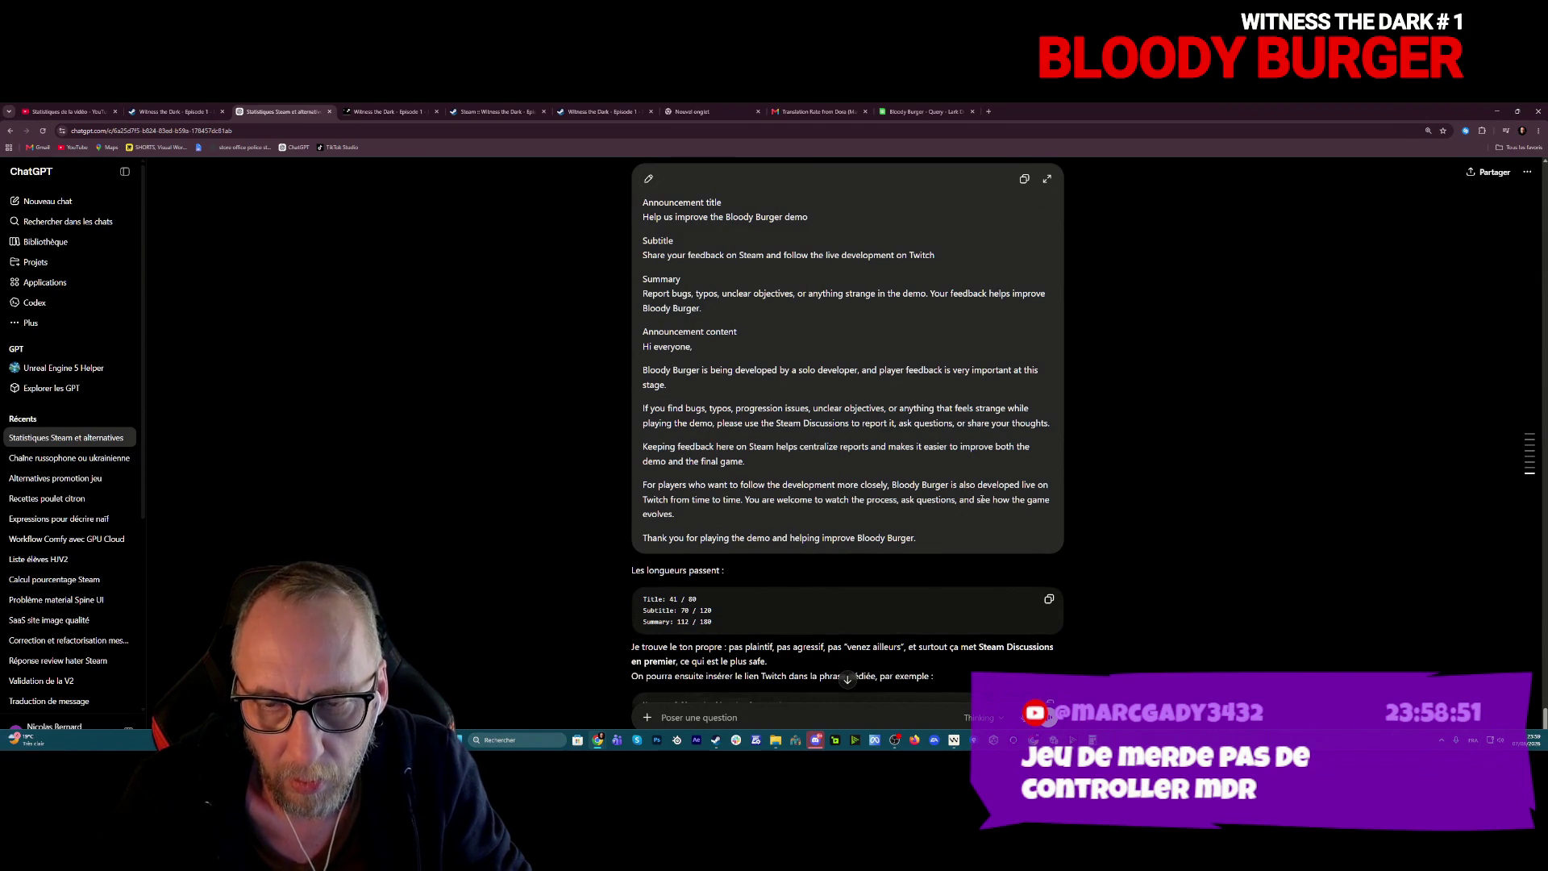
scroll(980, 499, "down", 1)
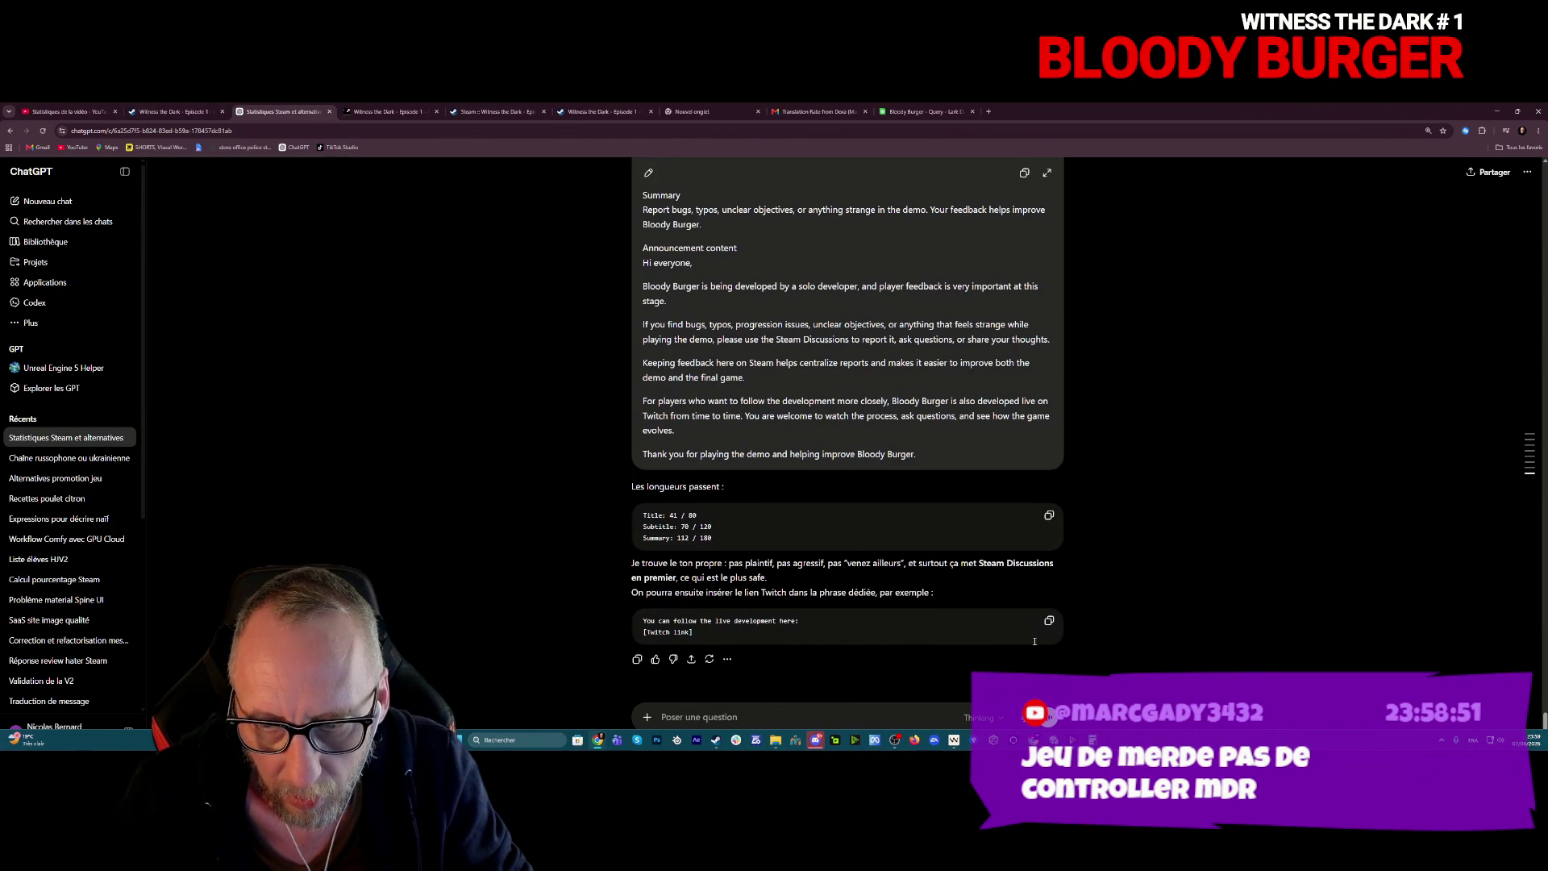
left_click(1023, 717)
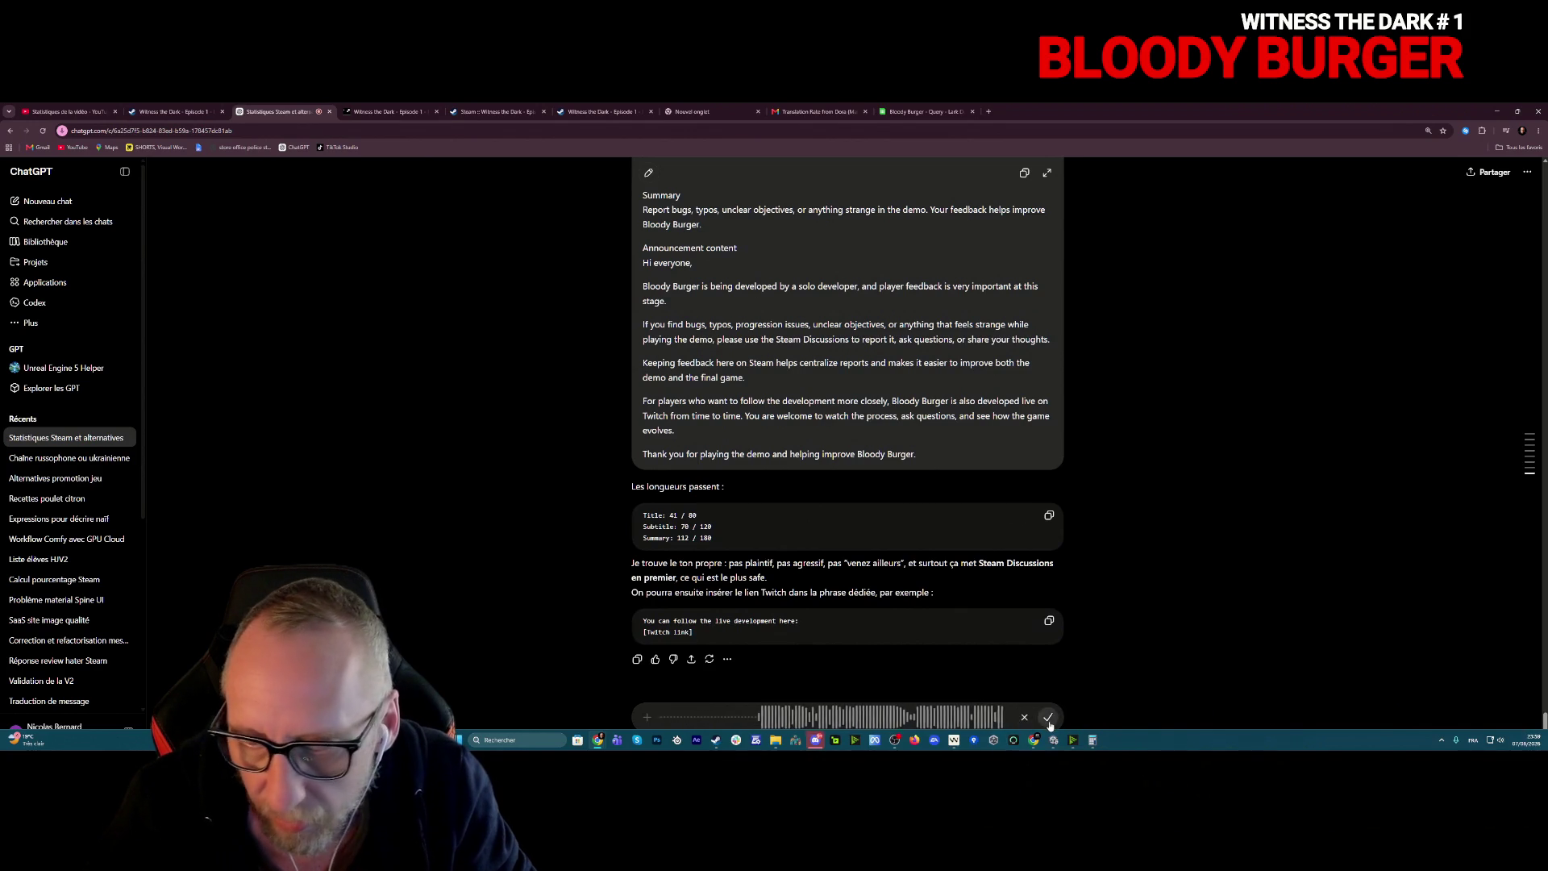
- Ask ChatGPT to invite players' feelings and expectations, then dictate a request dropping the 'help us' wording
left_click(1048, 717)
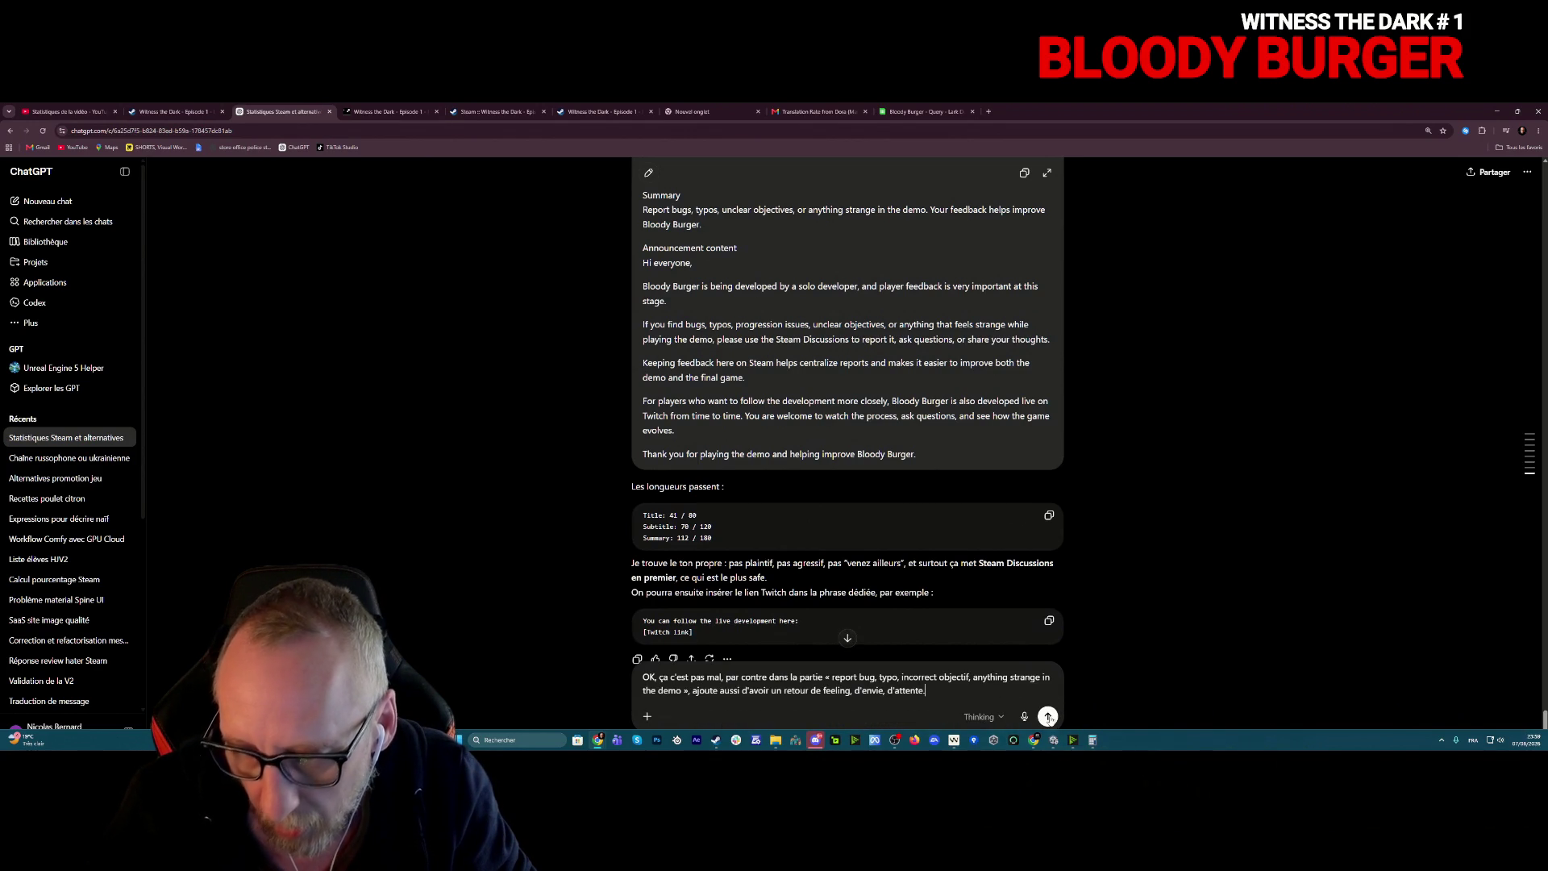
left_click(1048, 717)
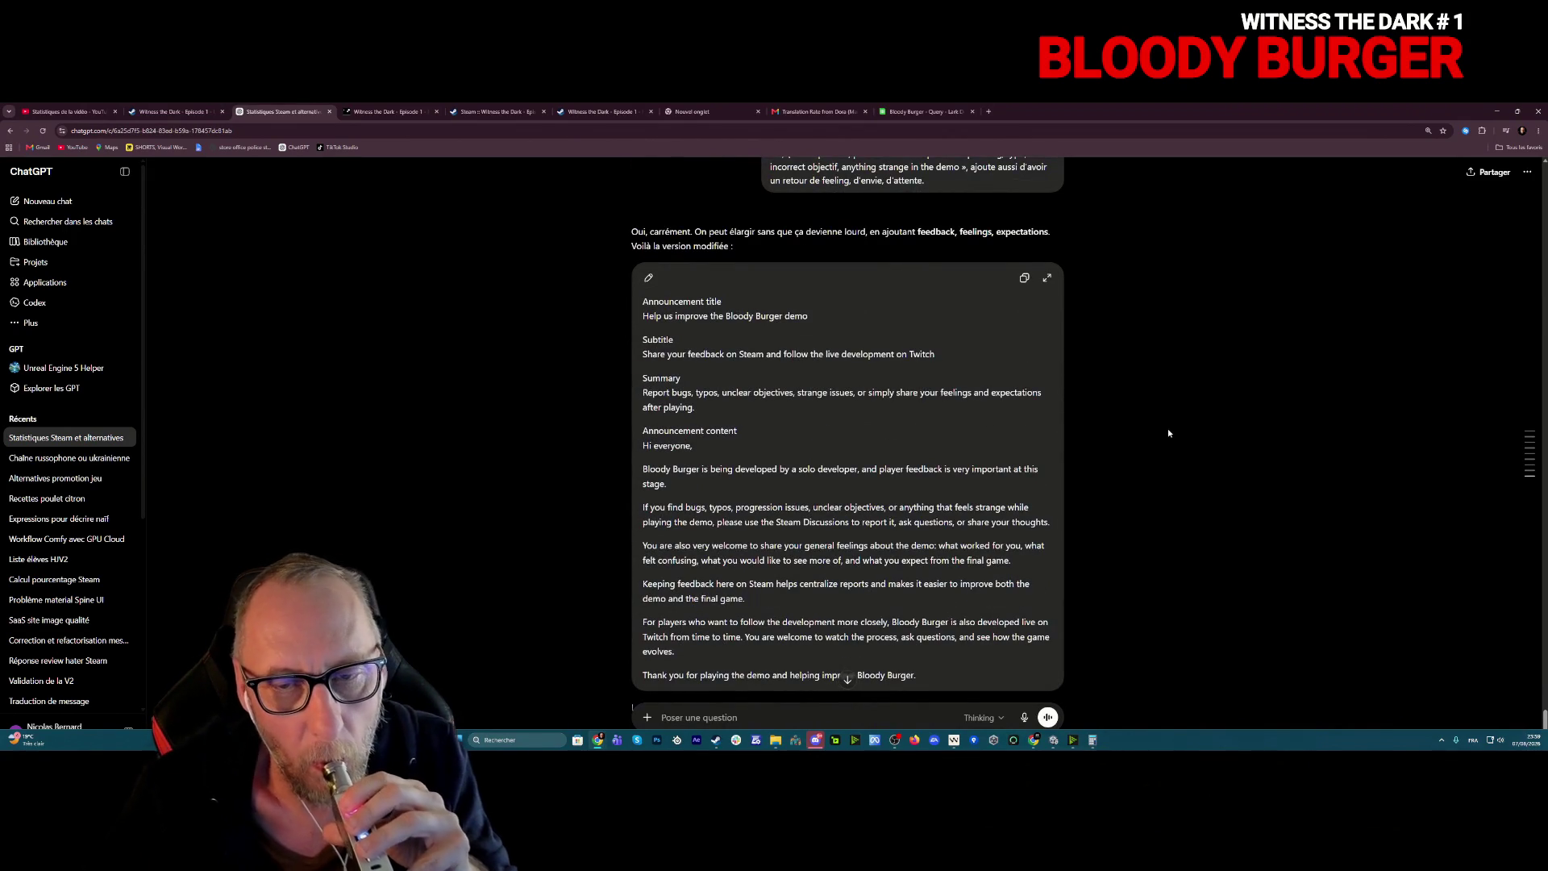
scroll(1167, 433, "down", 1)
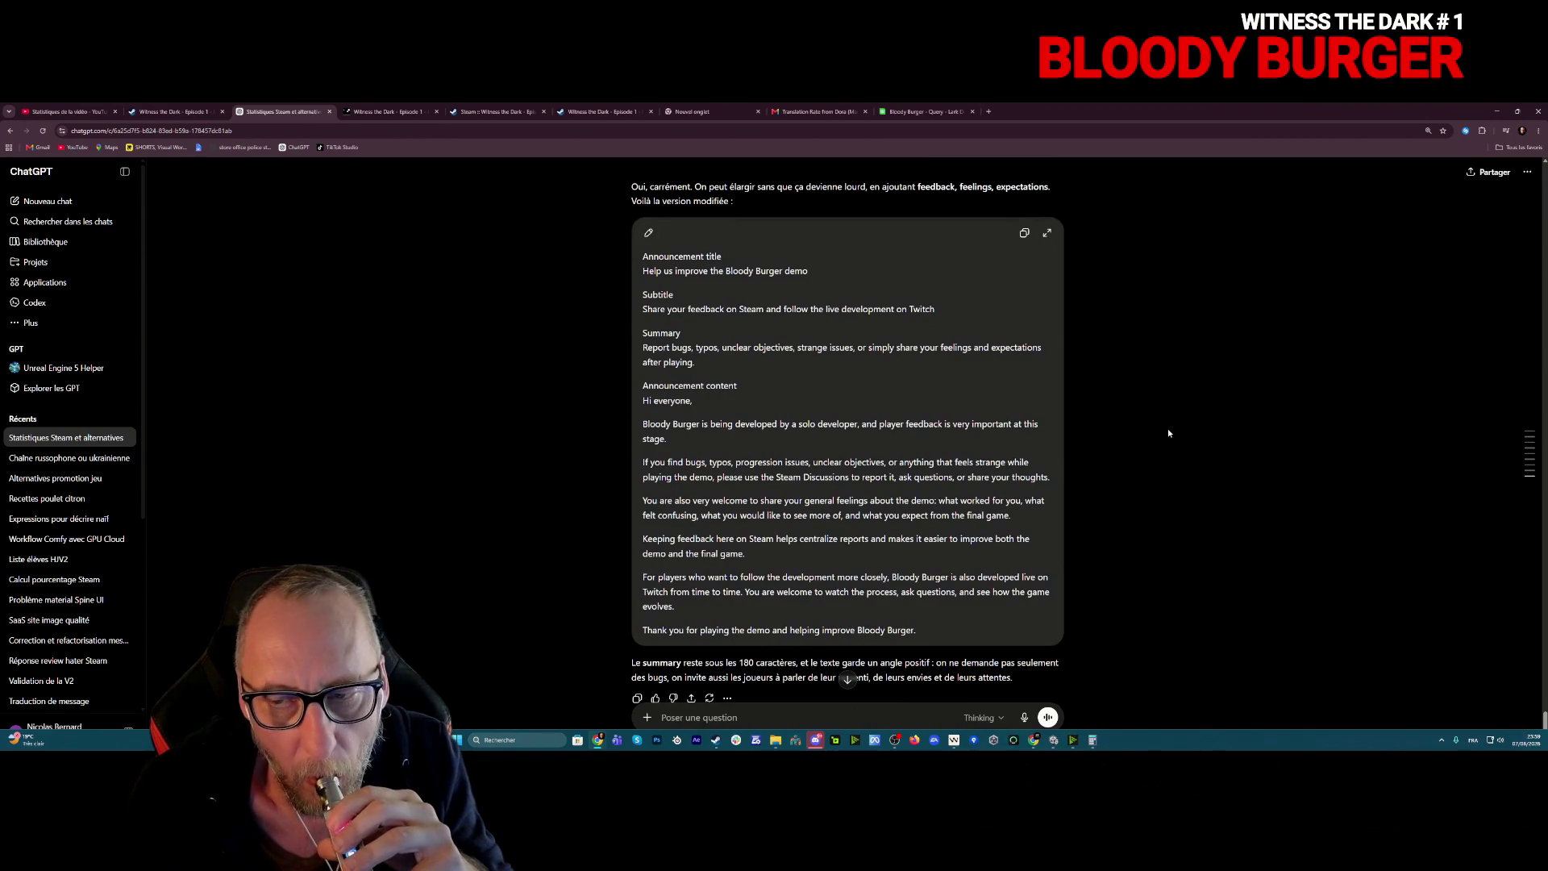
scroll(1169, 433, "down", 1)
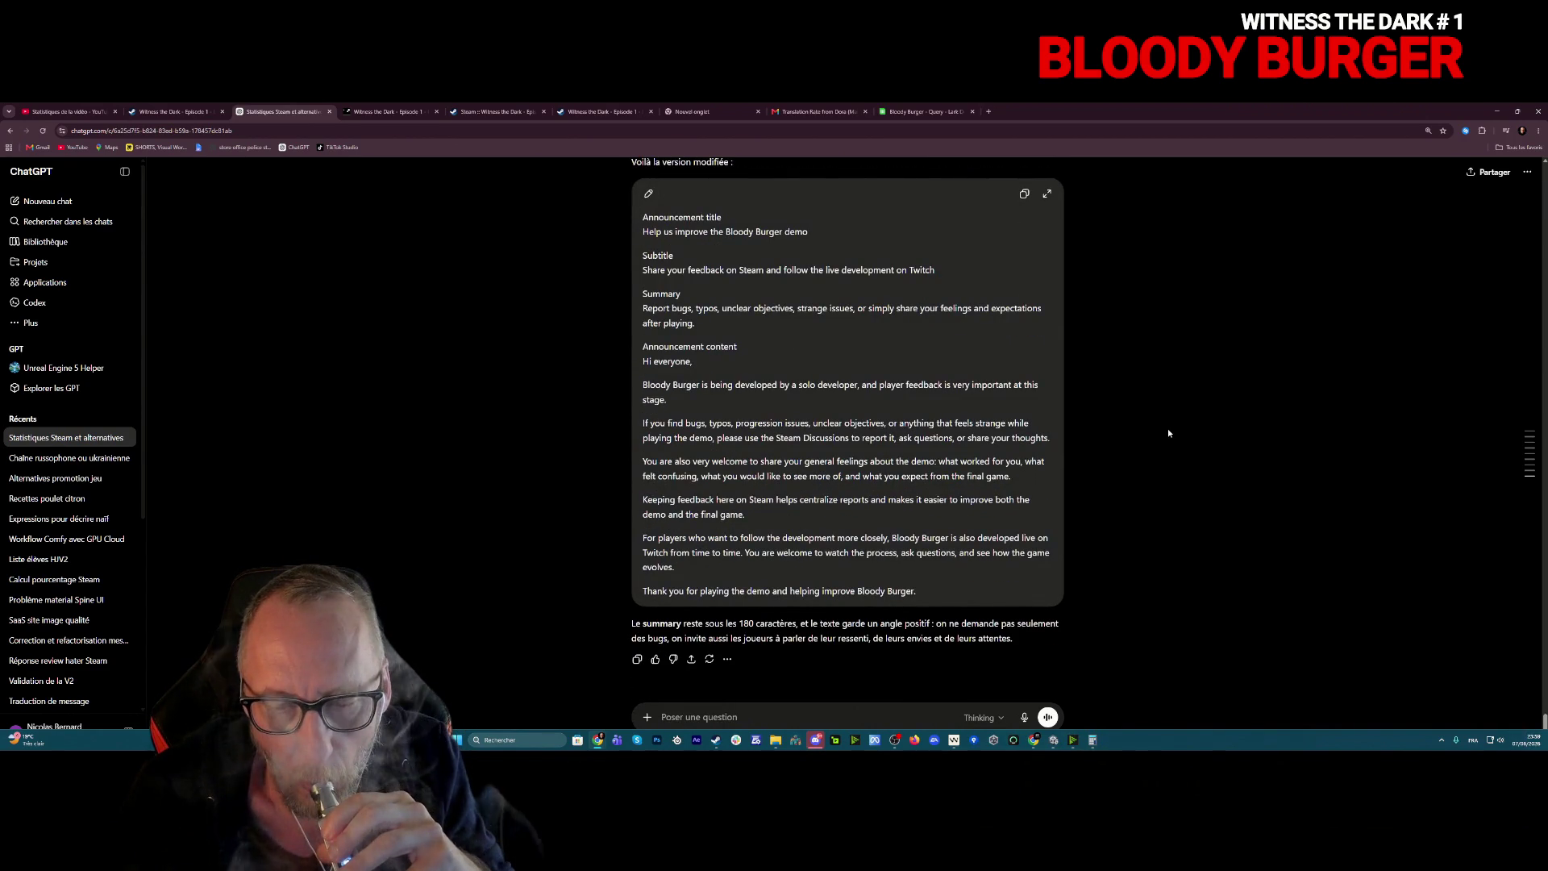
left_click(1023, 718)
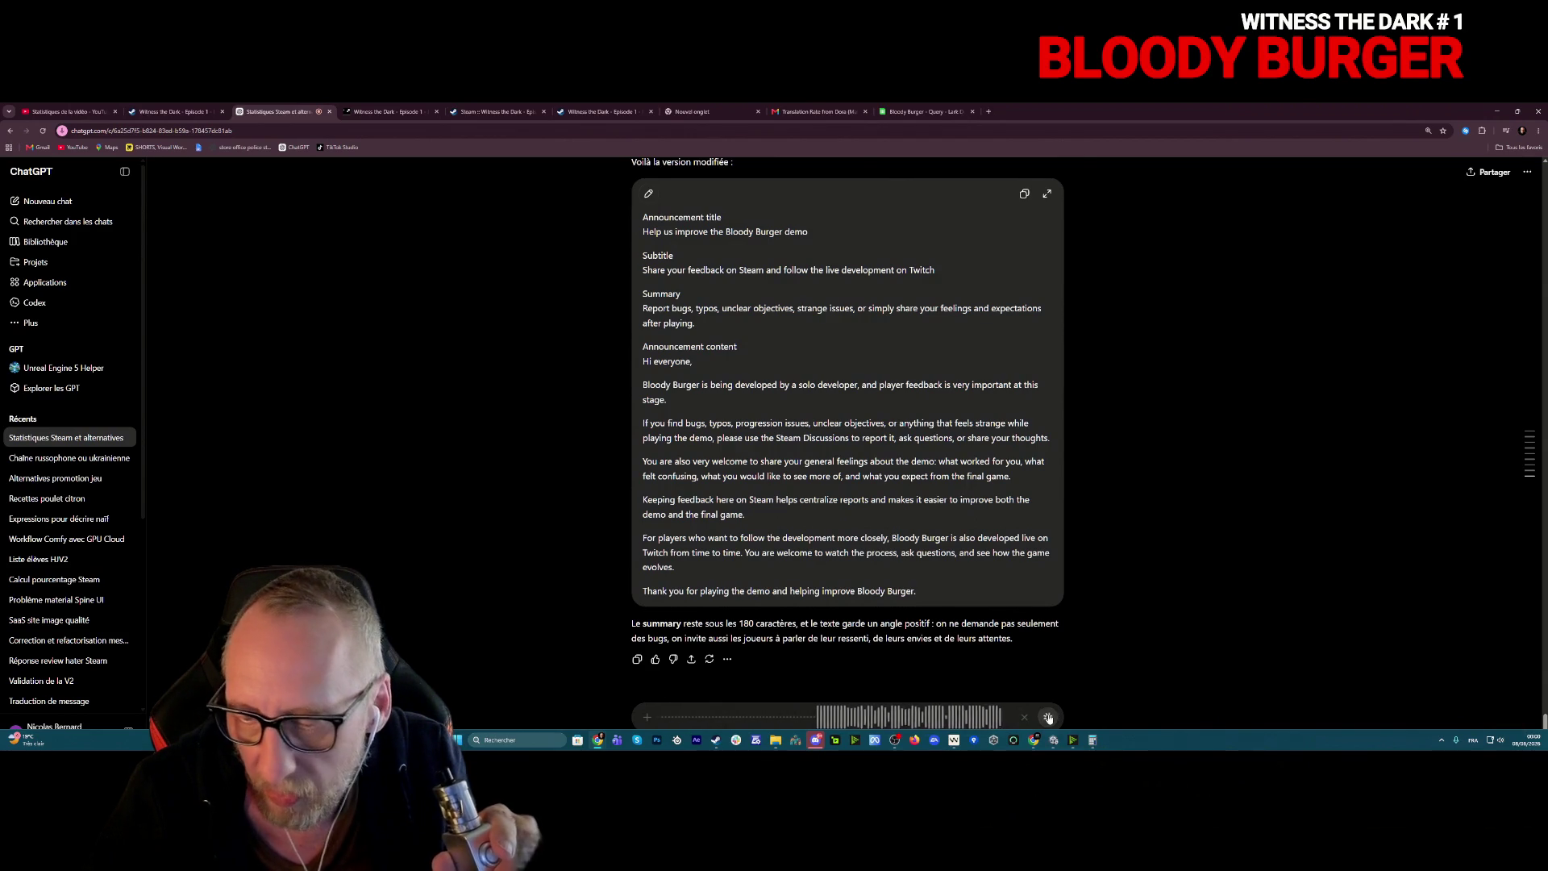
left_click(1048, 717)
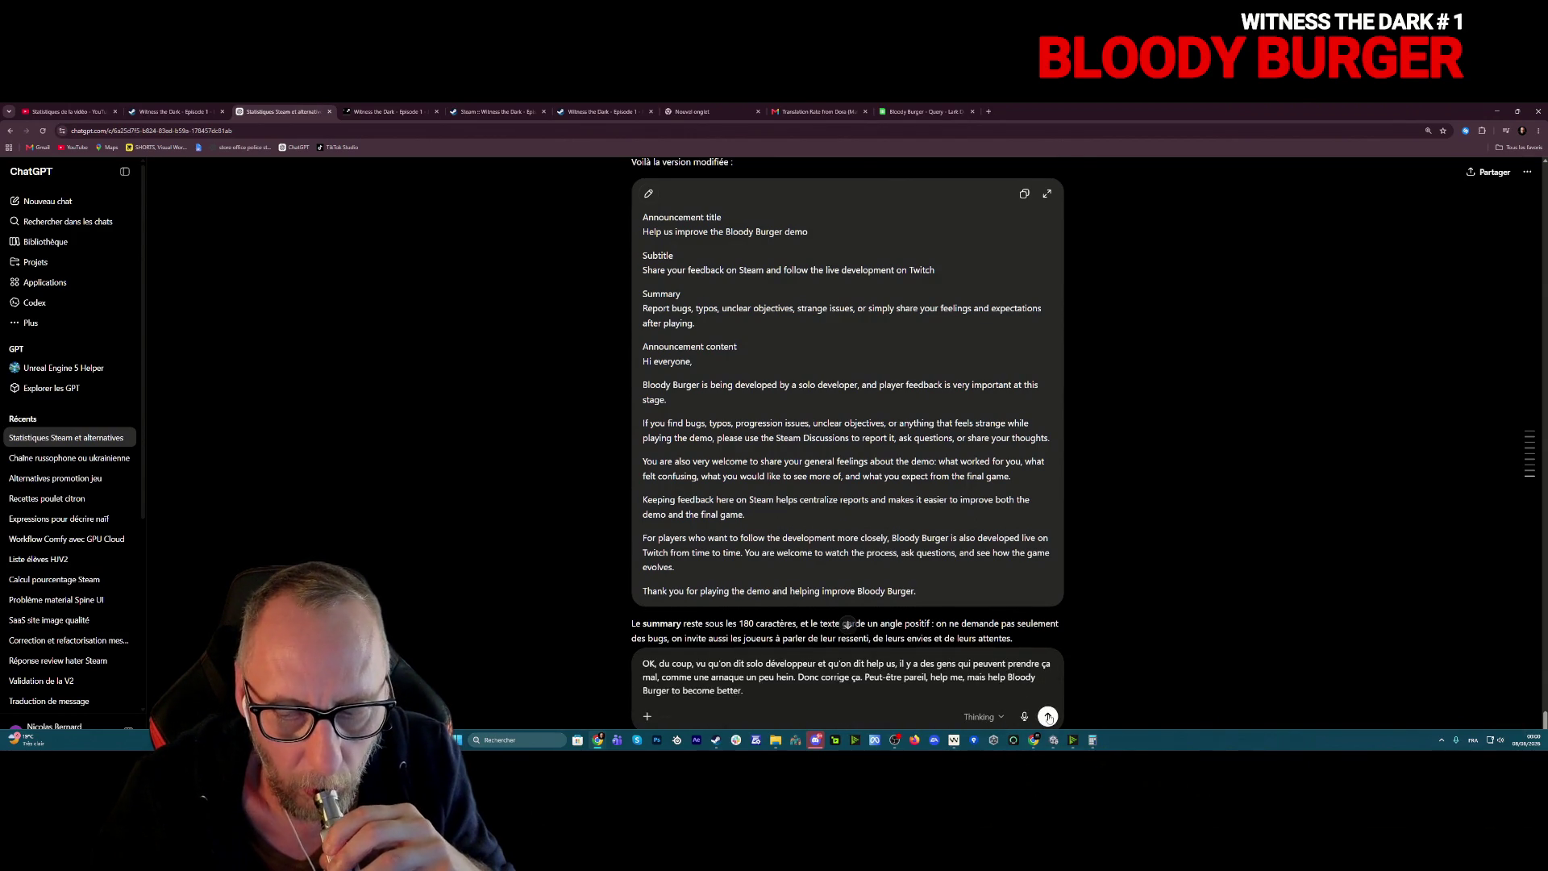
- Send the request to drop 'help us', glancing at the store page and YouTube stats meanwhile
left_click(1047, 716)
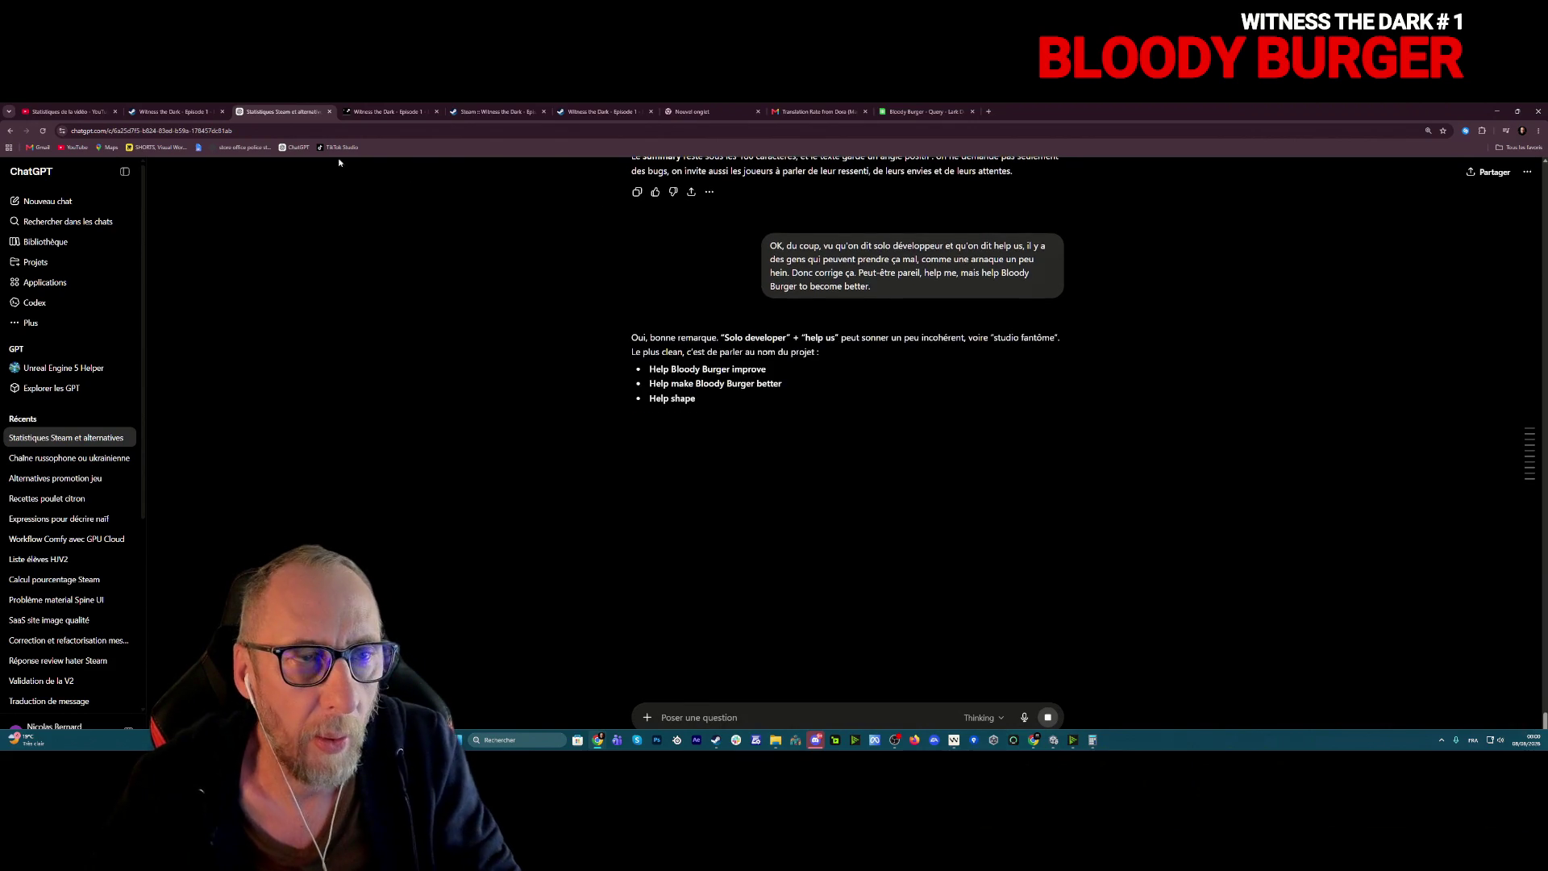
left_click(170, 111)
scroll(404, 376, "down", 3)
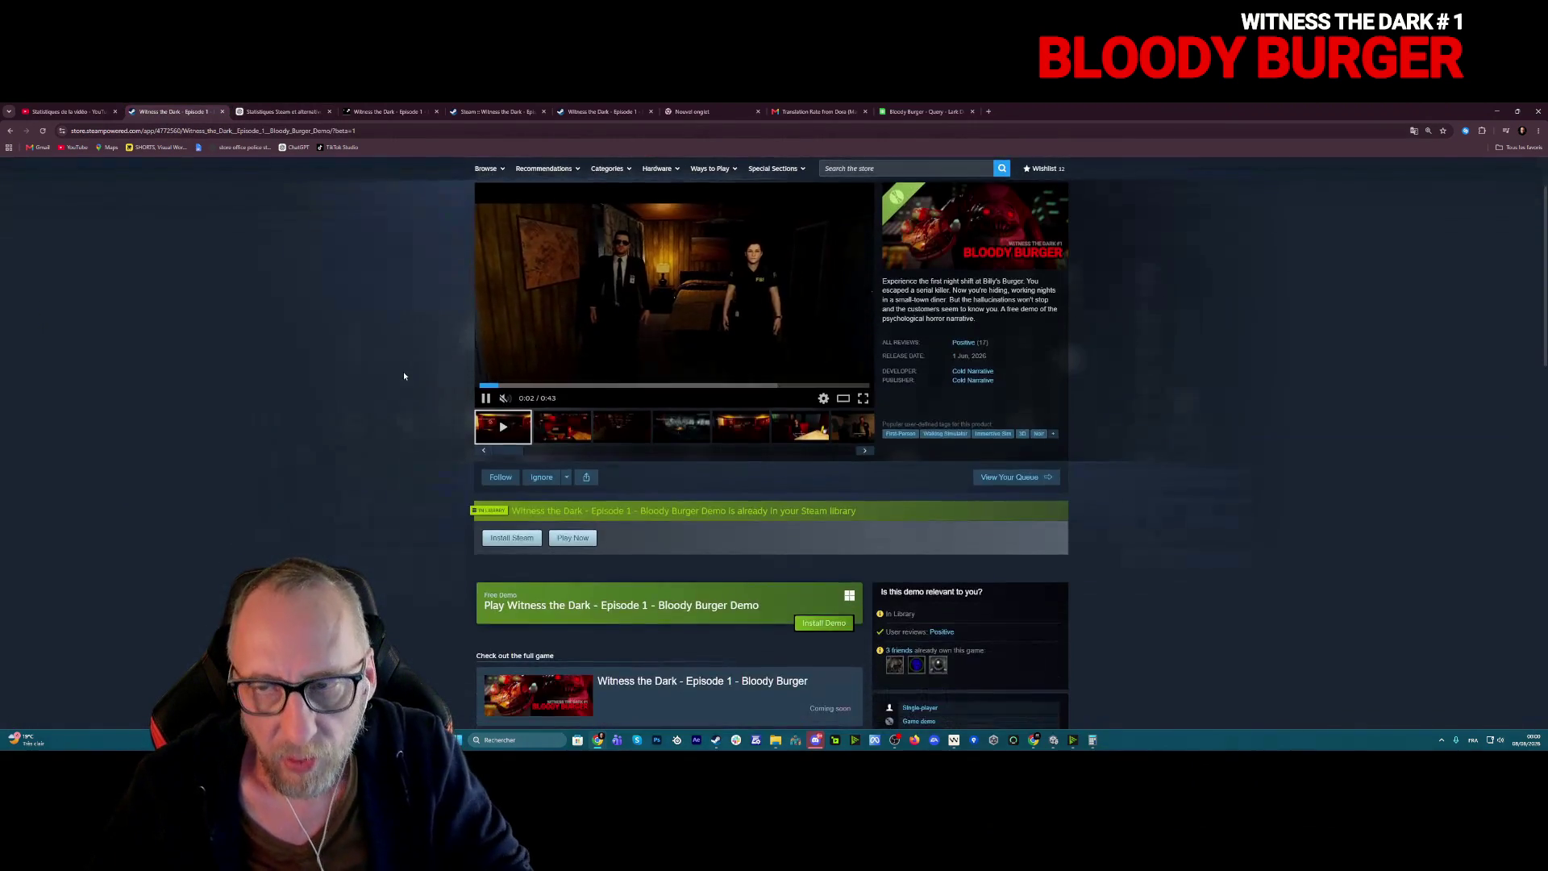
scroll(404, 376, "up", 3)
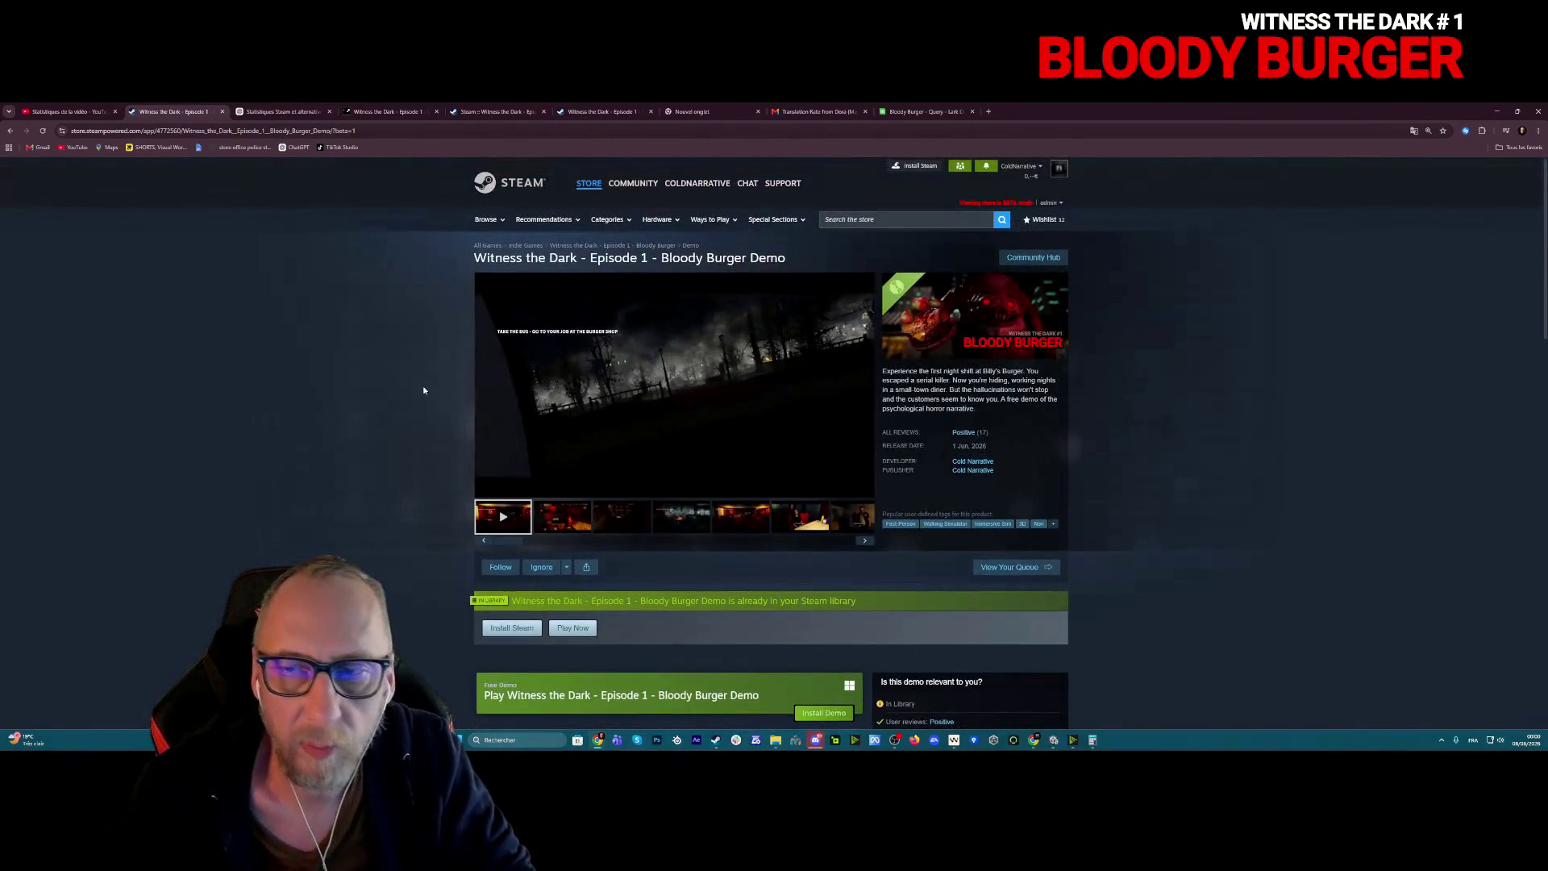
left_click(63, 113)
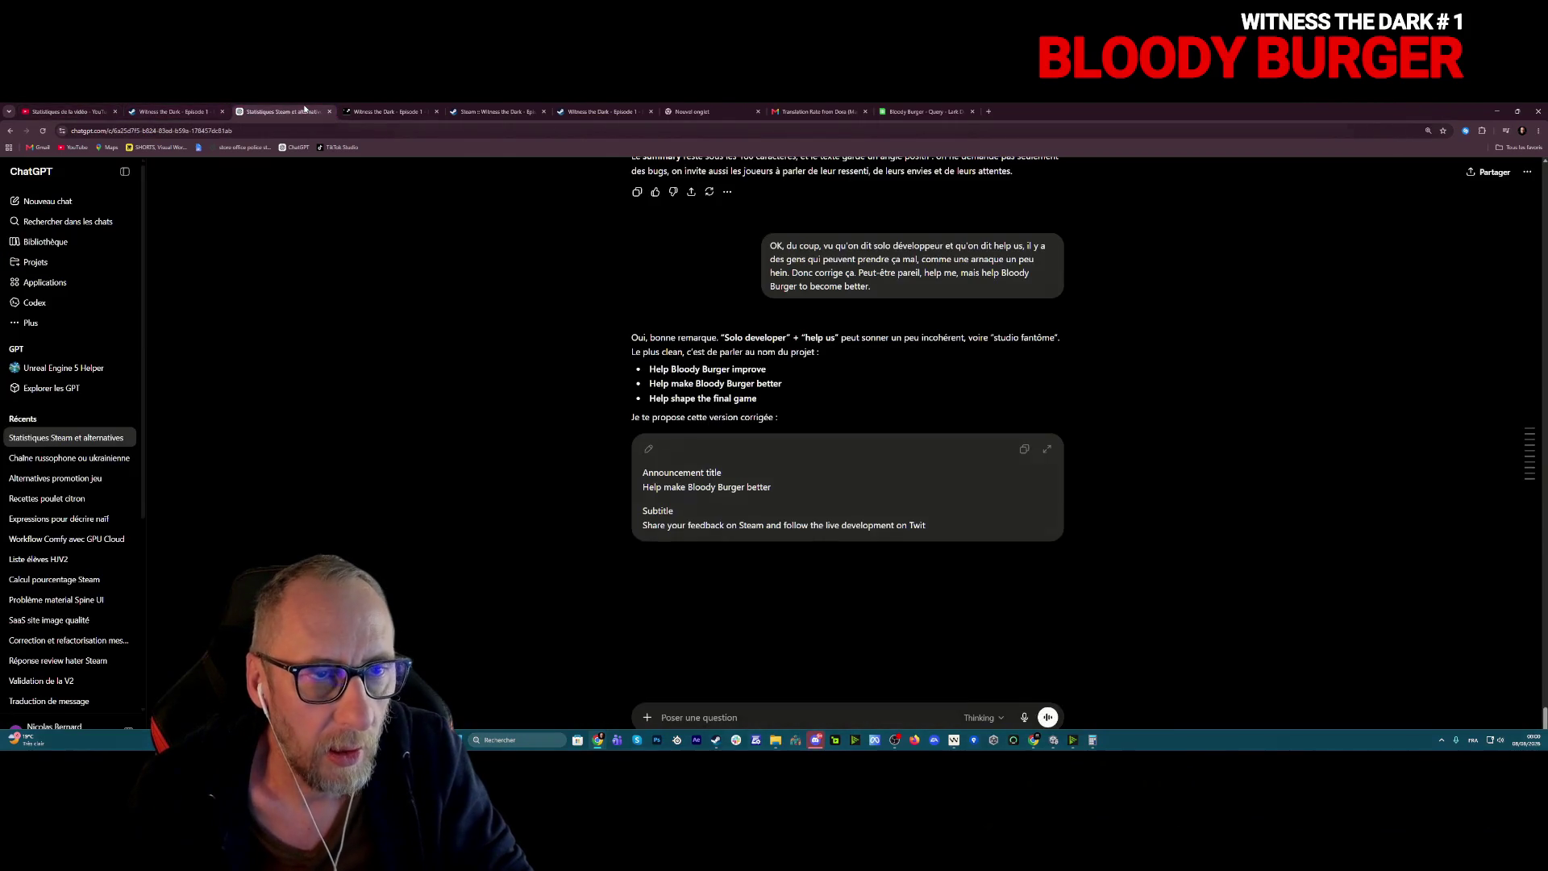
- Review the corrected 'Help make Bloody Burger better' announcement, then go back to the Steam event editor
left_click(303, 111)
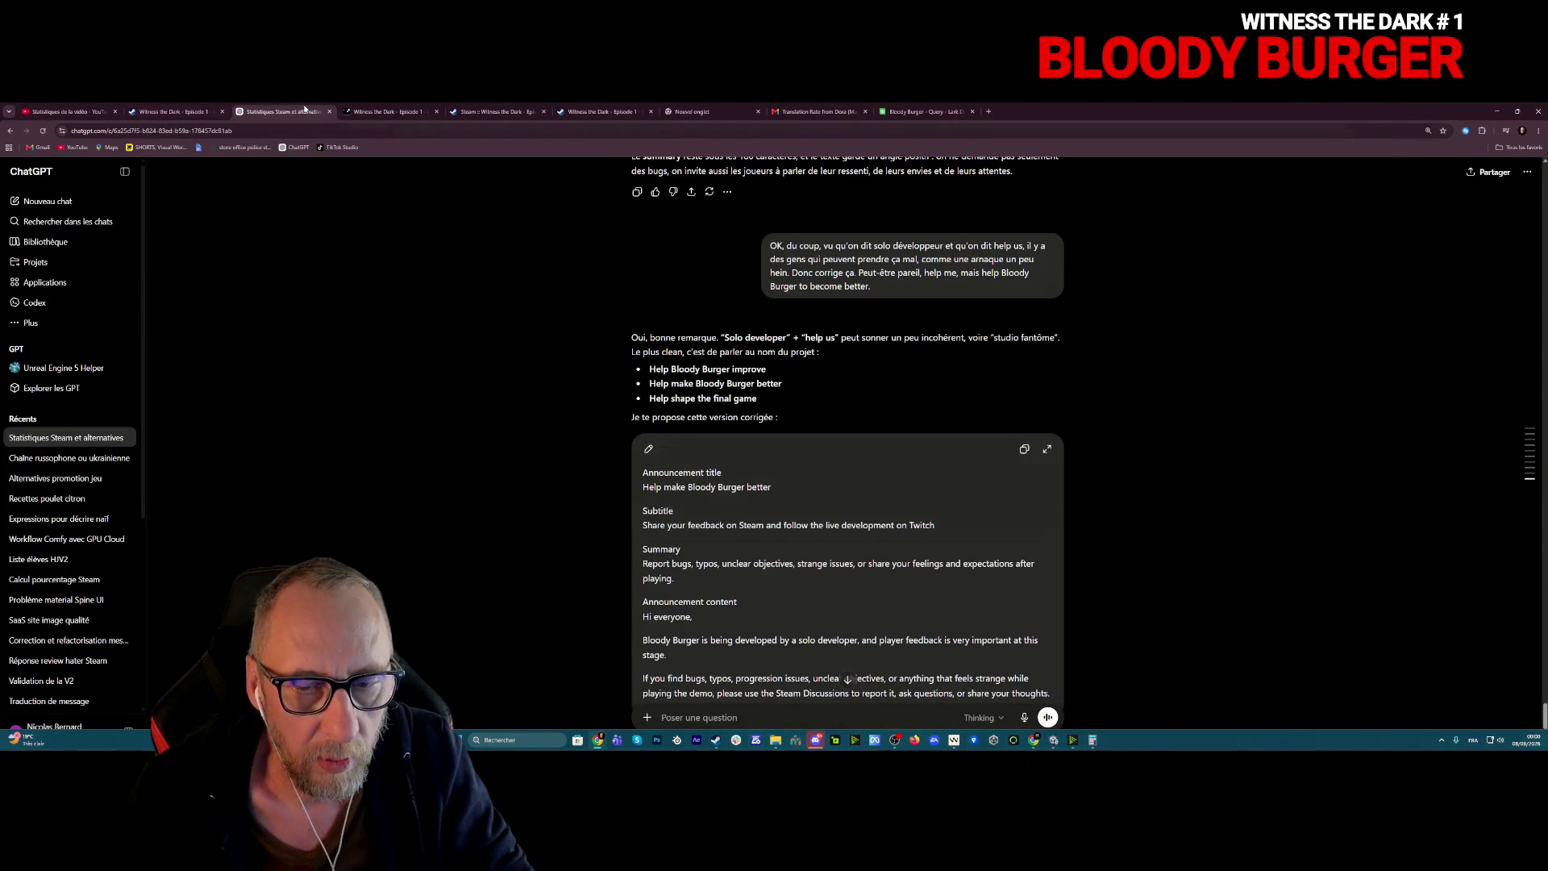
scroll(887, 322, "down", 5)
scroll(955, 345, "up", 1)
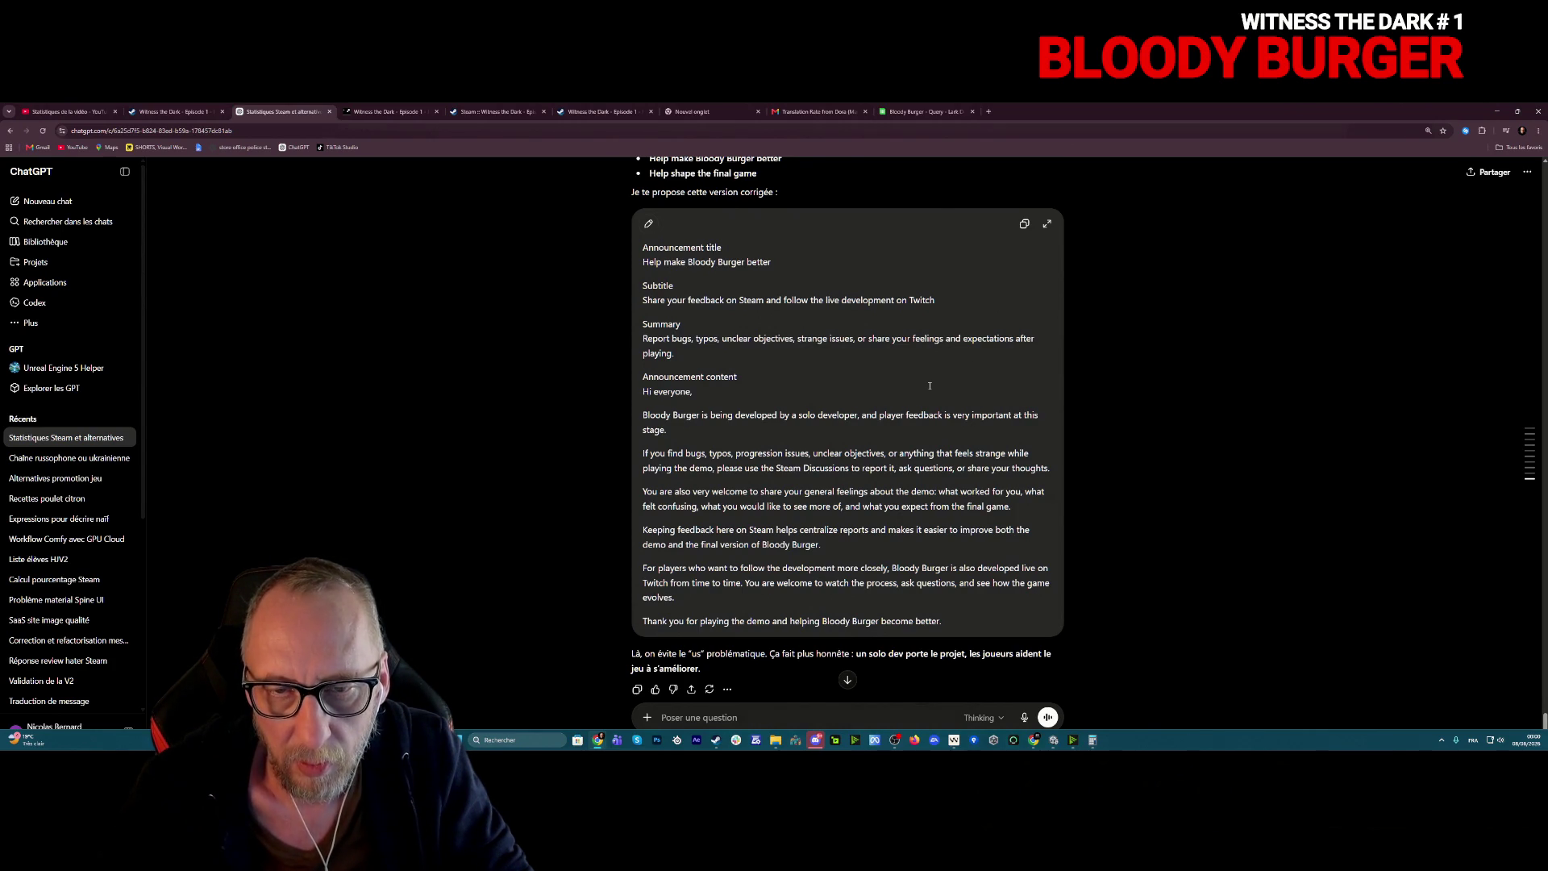
scroll(929, 386, "down", 1)
scroll(834, 222, "up", 2)
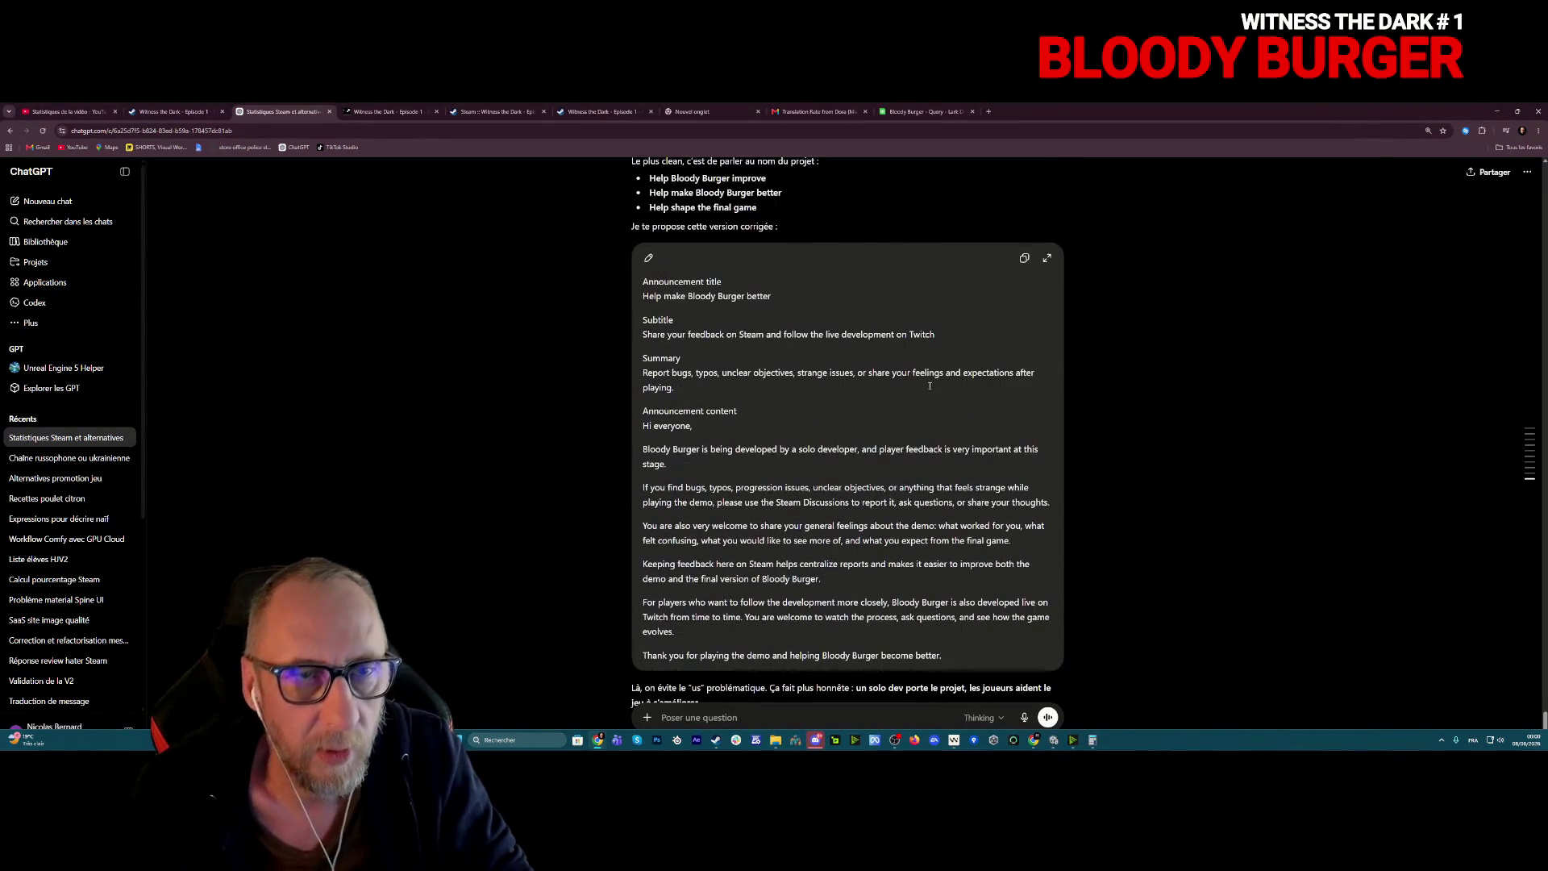
left_click(495, 111)
scroll(574, 276, "up", 10)
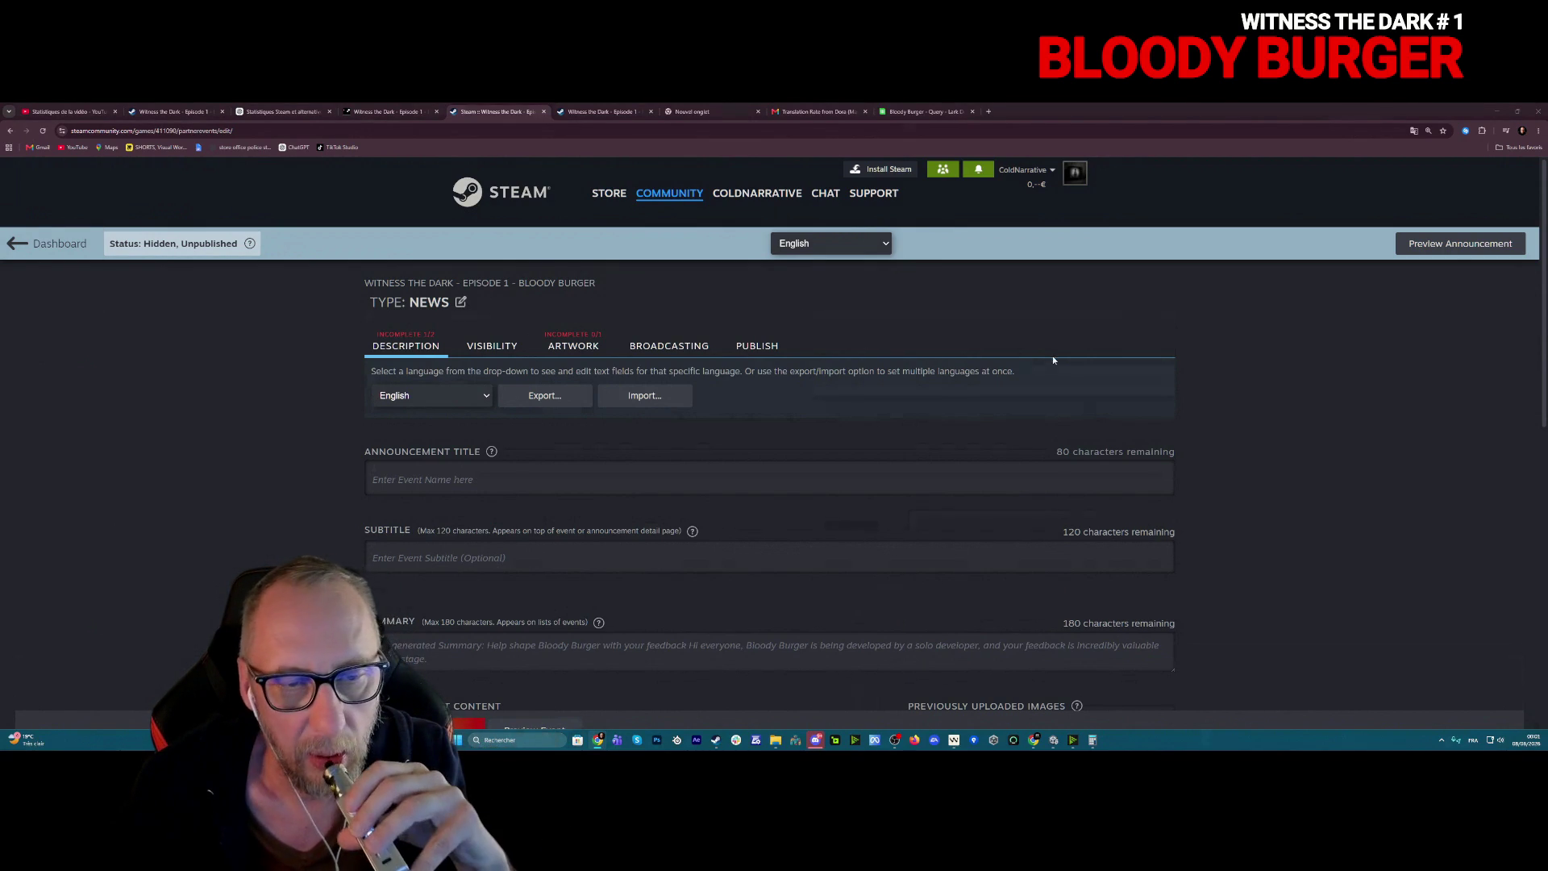
- Leave the empty announcement title and switch to the translator's 'Translation Rate' Gmail thread
scroll(948, 385, "down", 1)
left_click(433, 386)
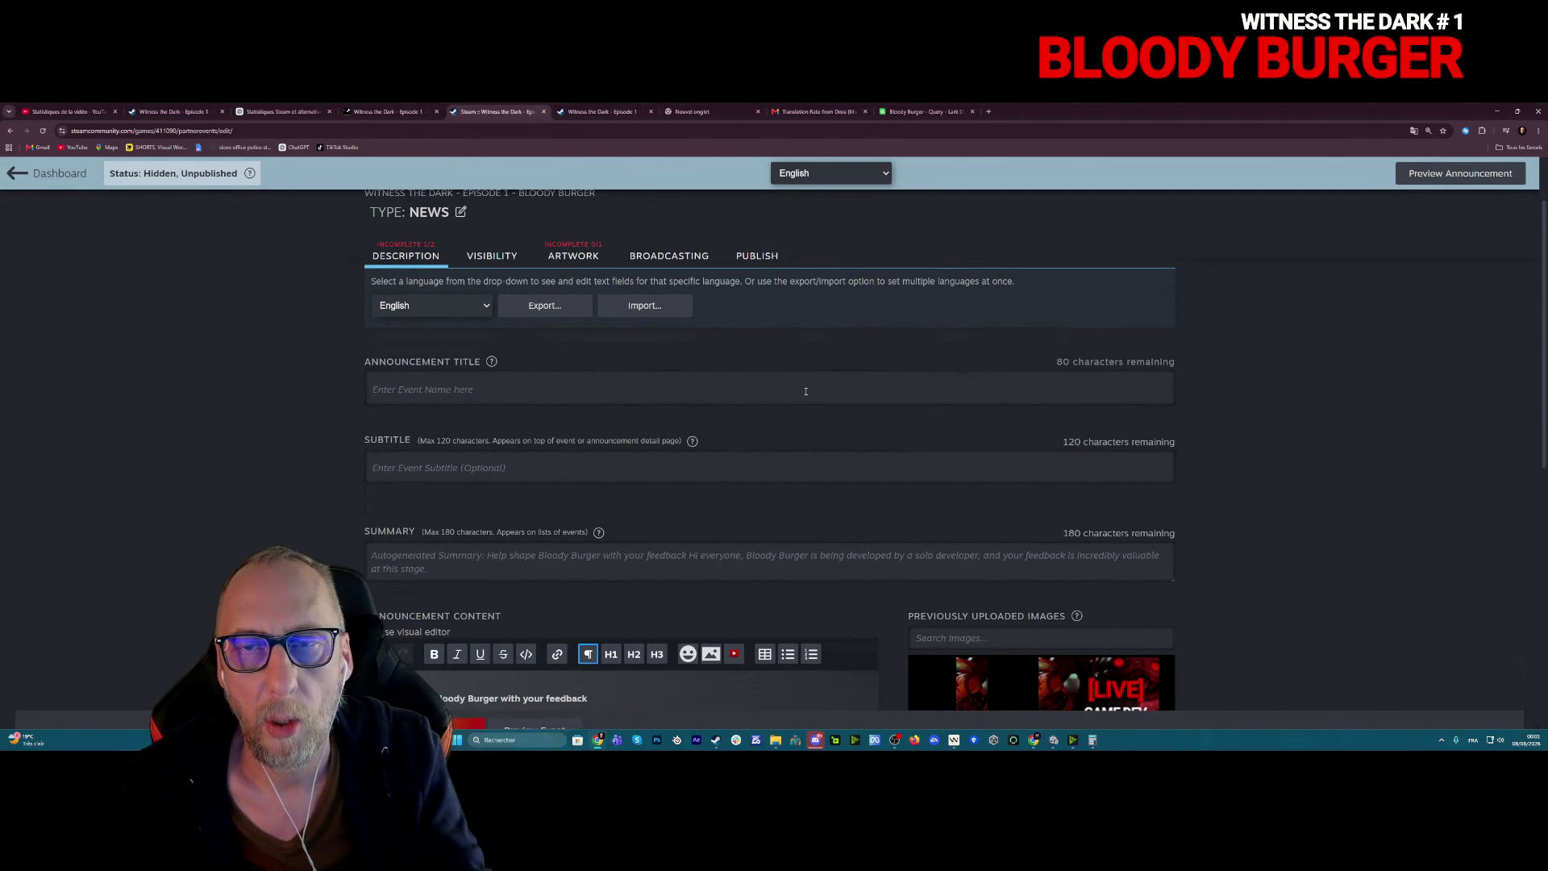
left_click(811, 113)
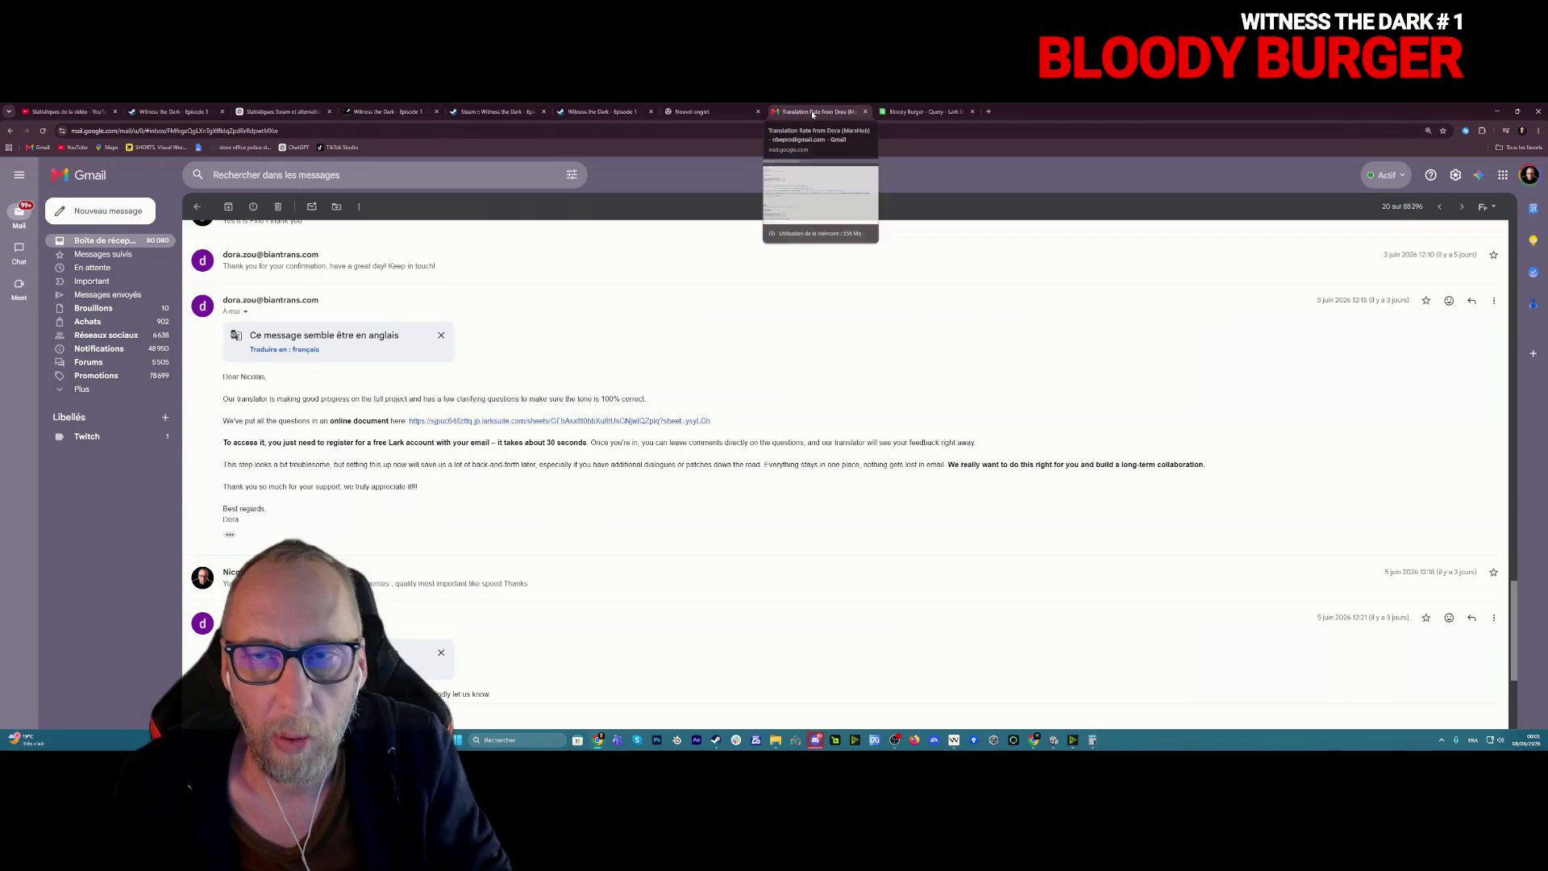
- Switch to the 'Bloody Burger - Query' sheet in Lark
left_click(927, 111)
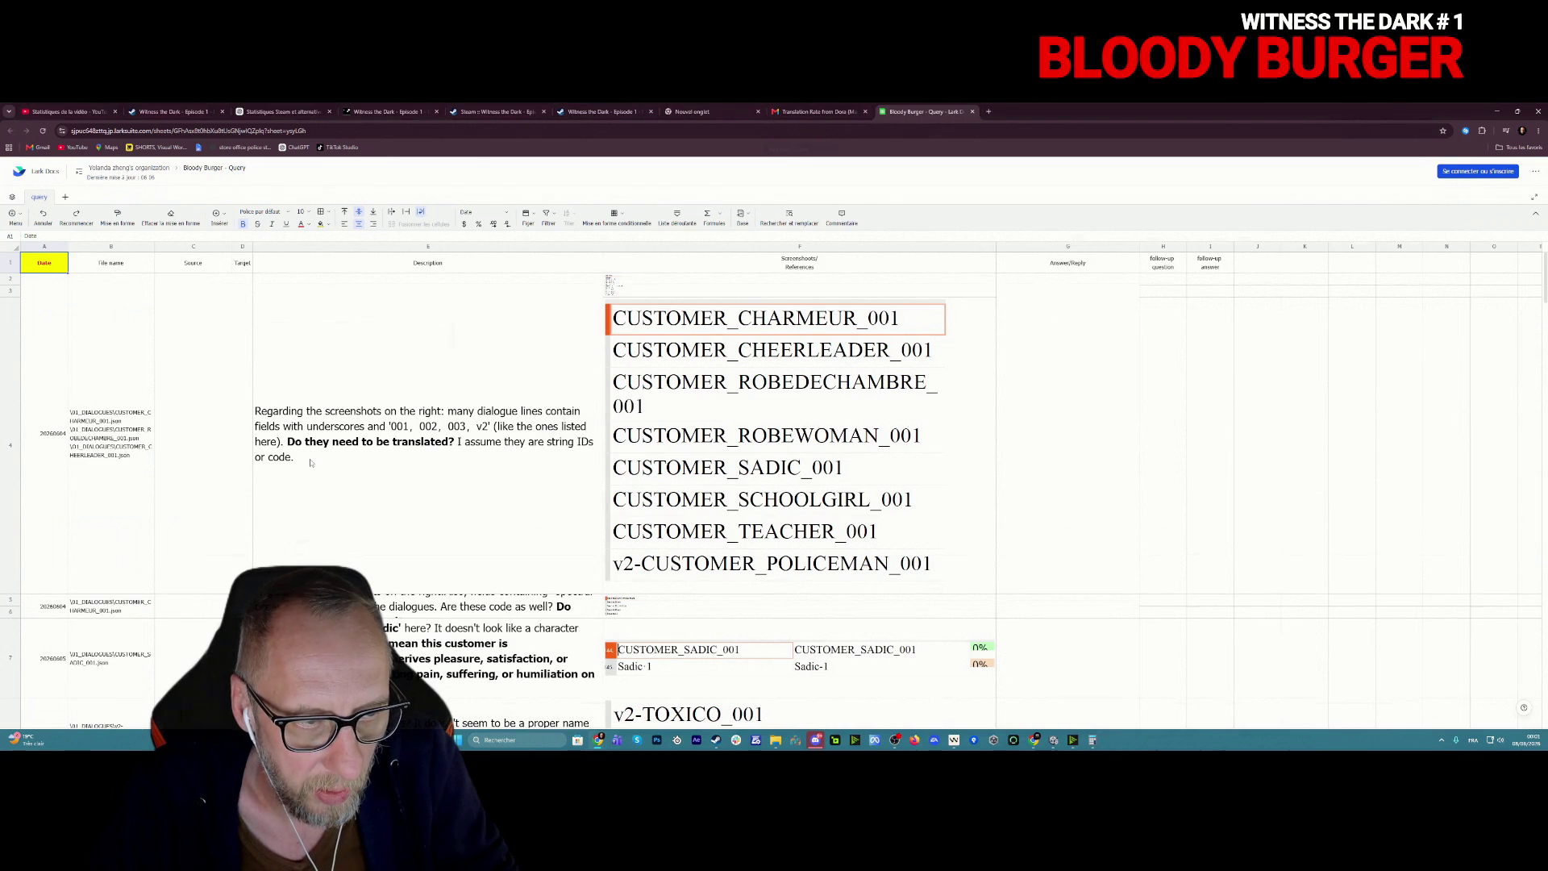
- Answer in G4 that the underscore string IDs stay untranslated since files need the same names
left_click(1062, 364)
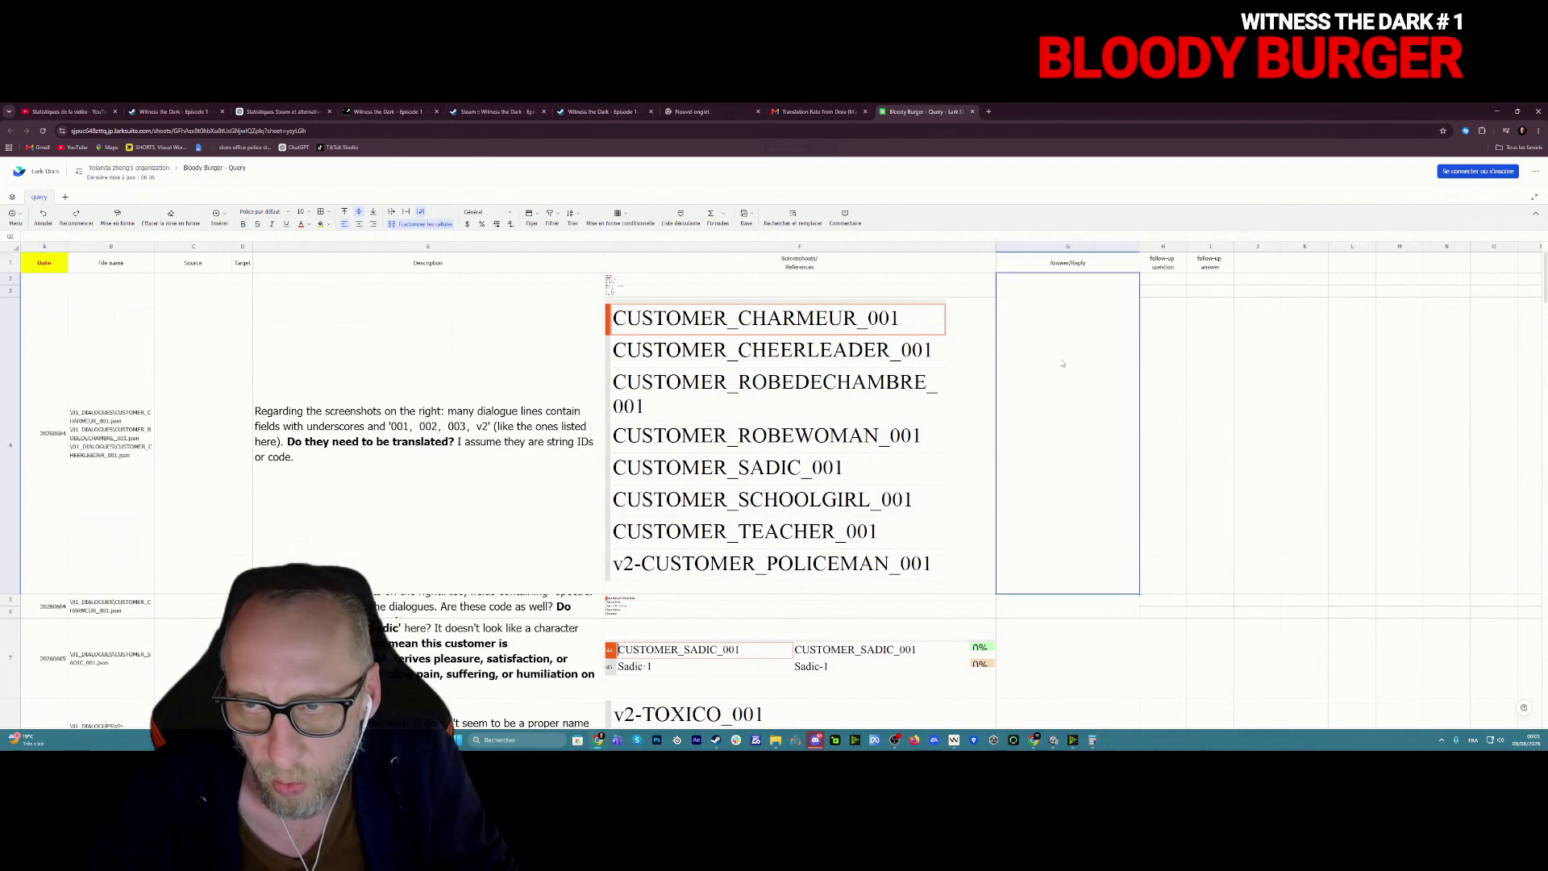
type("no , fi")
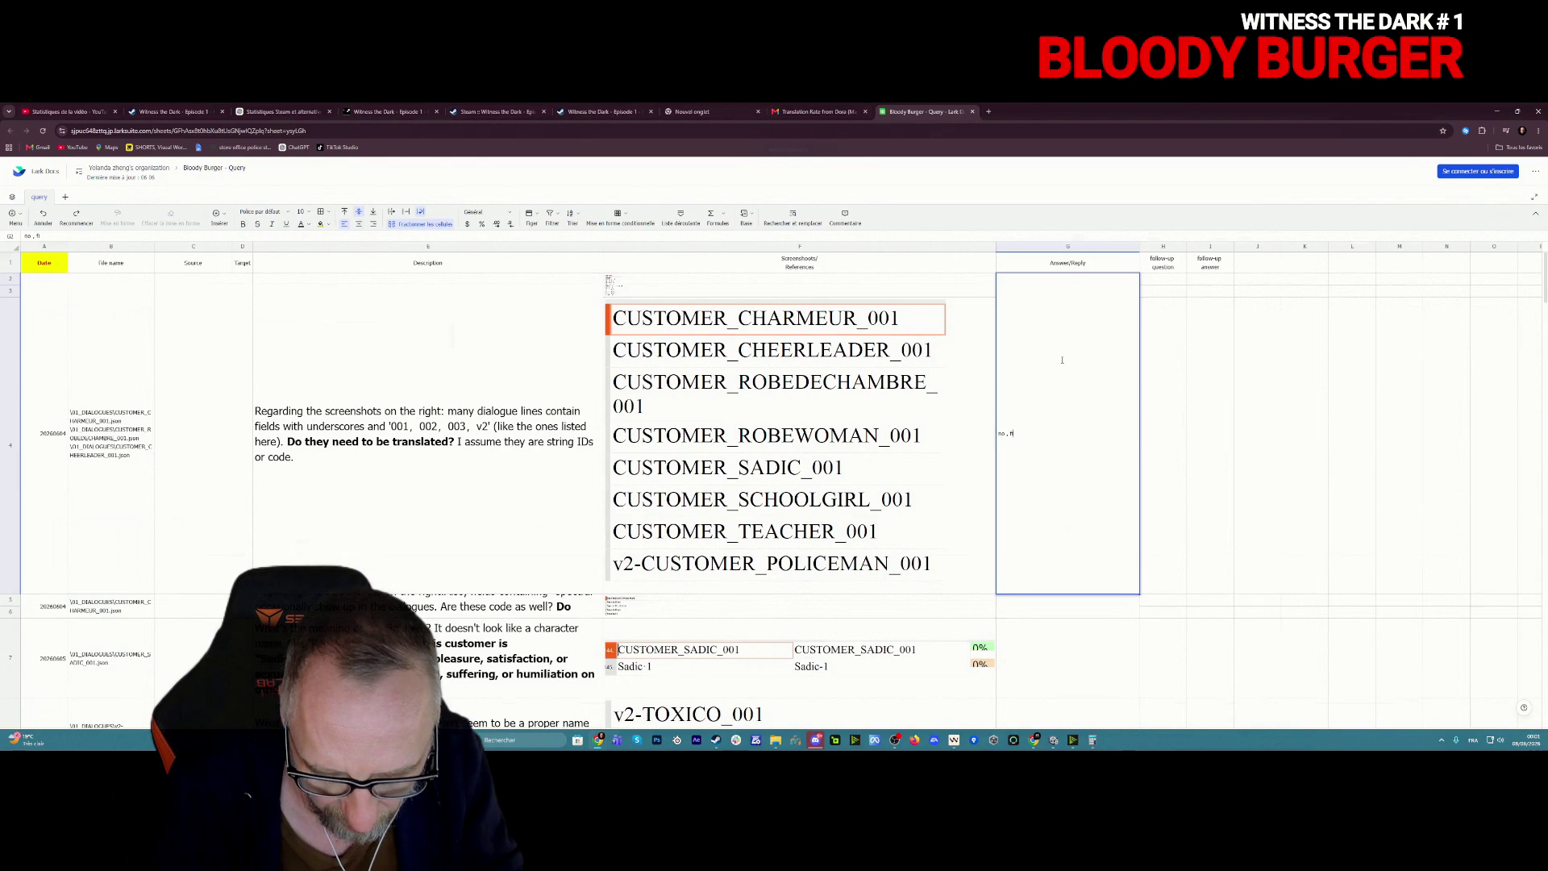
type("o be same n")
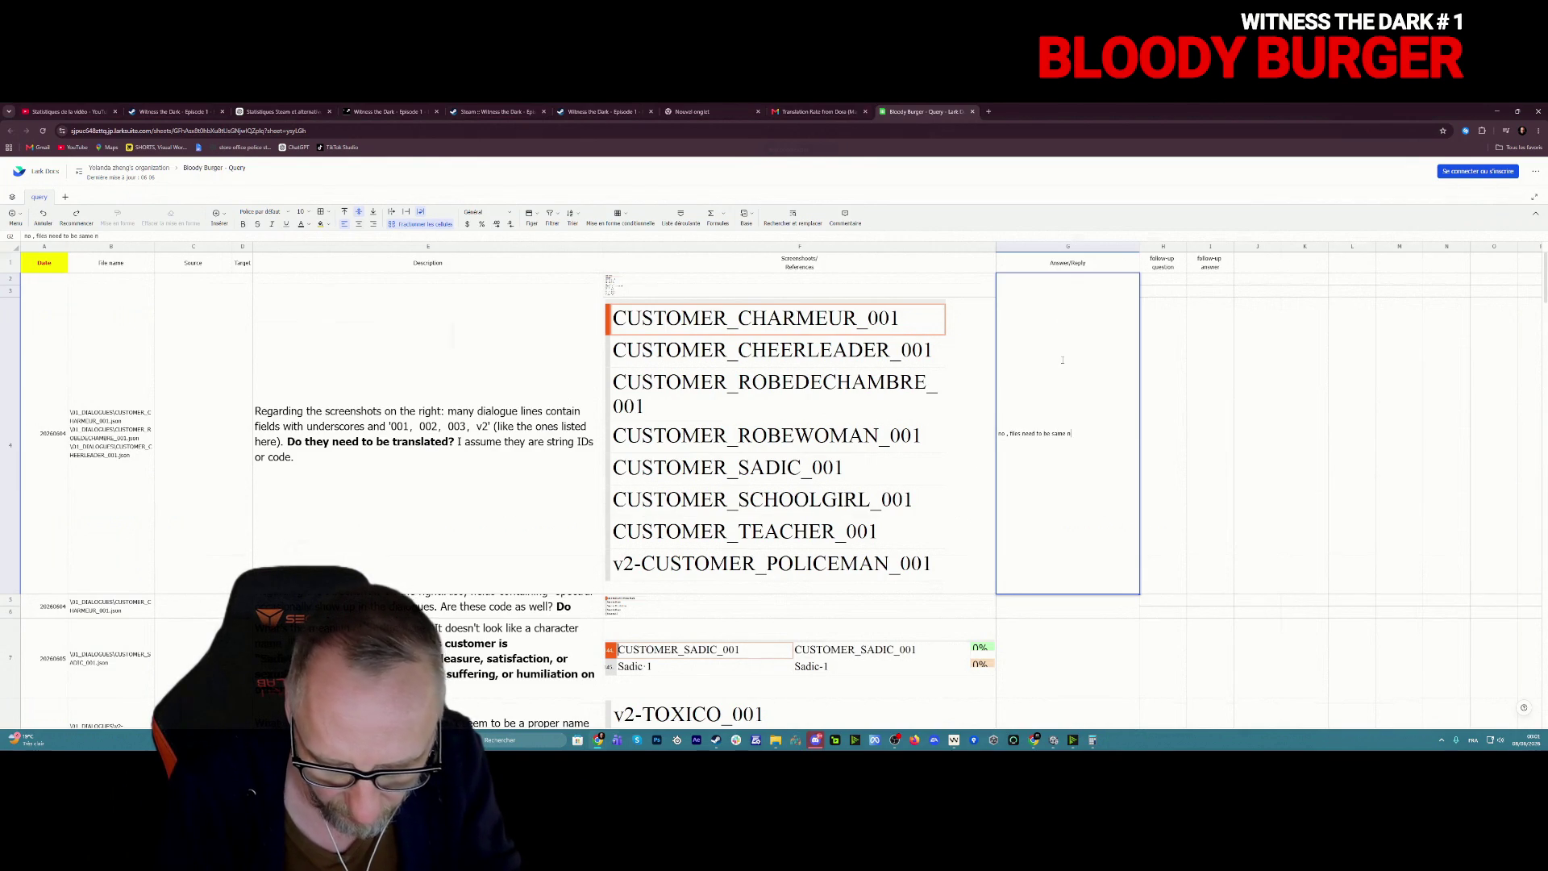
type(".")
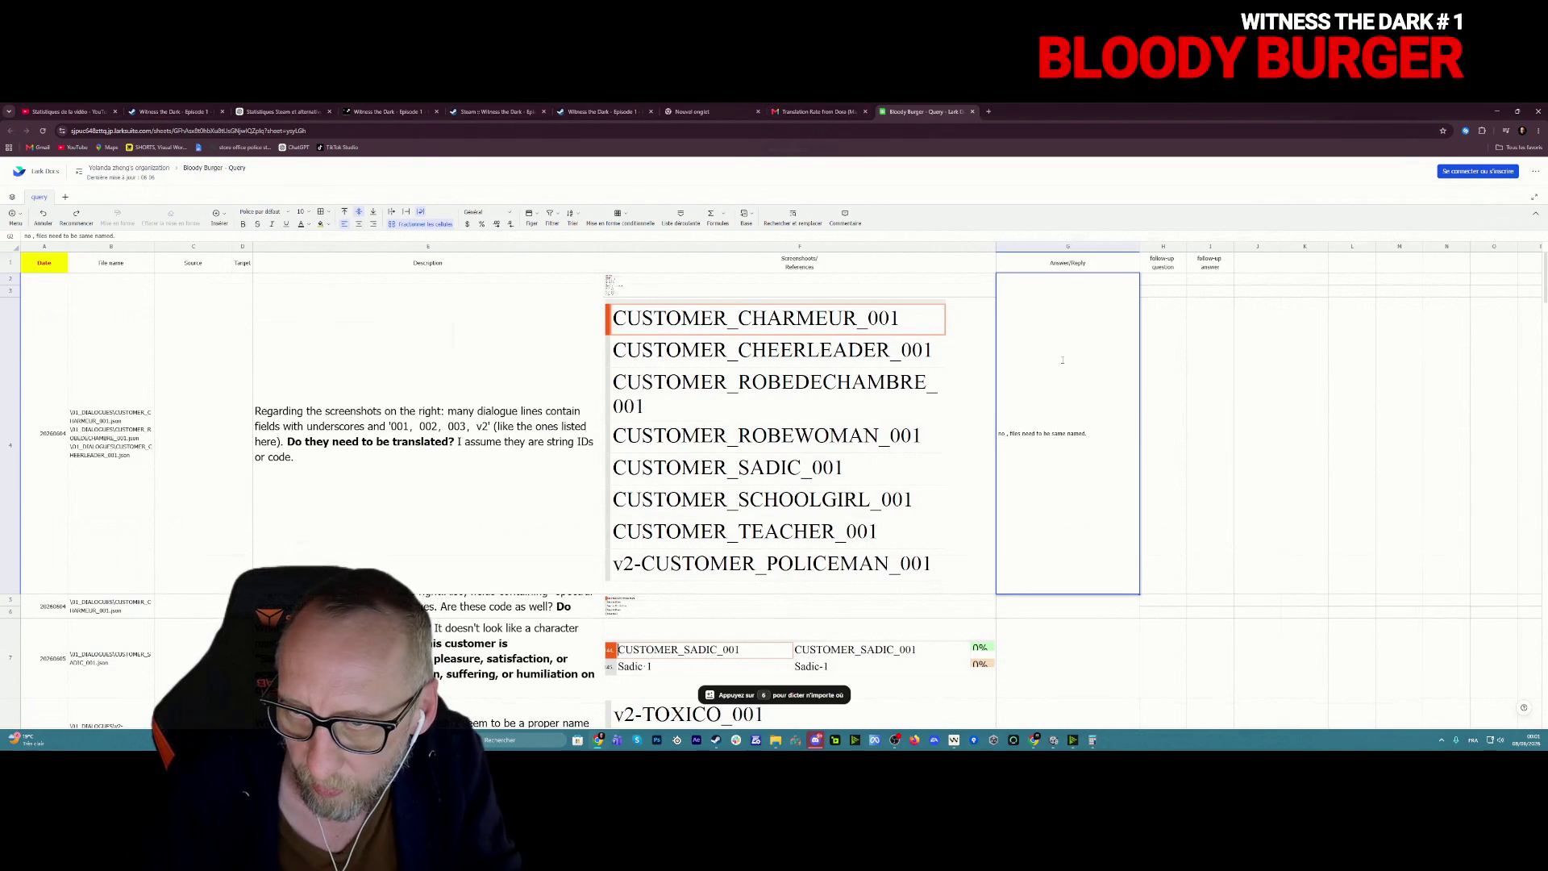
scroll(862, 362, "down", 5)
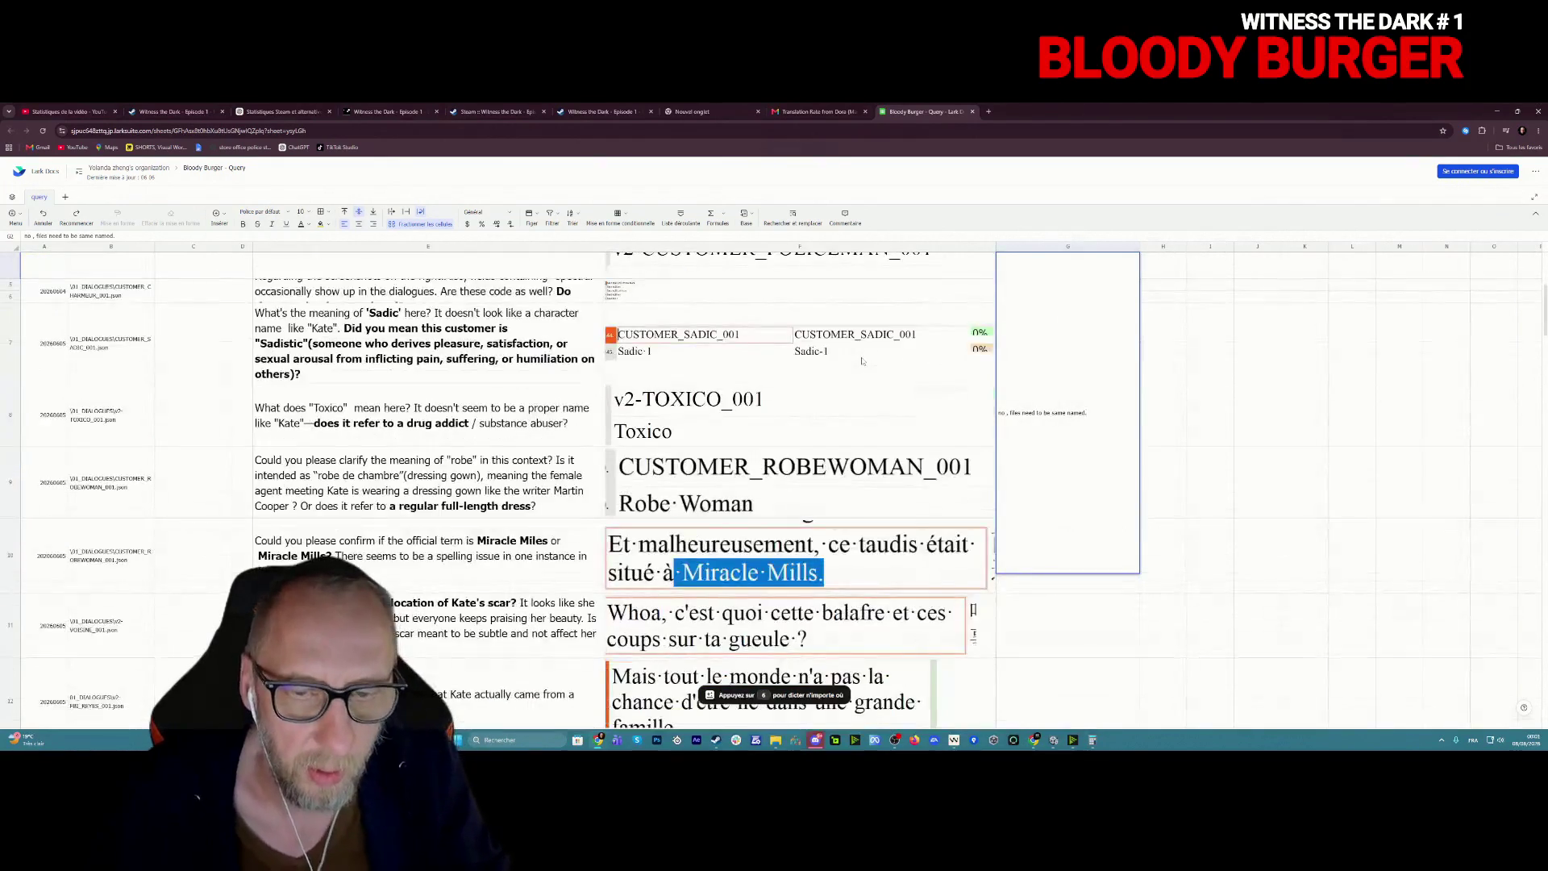
scroll(685, 412, "up", 1)
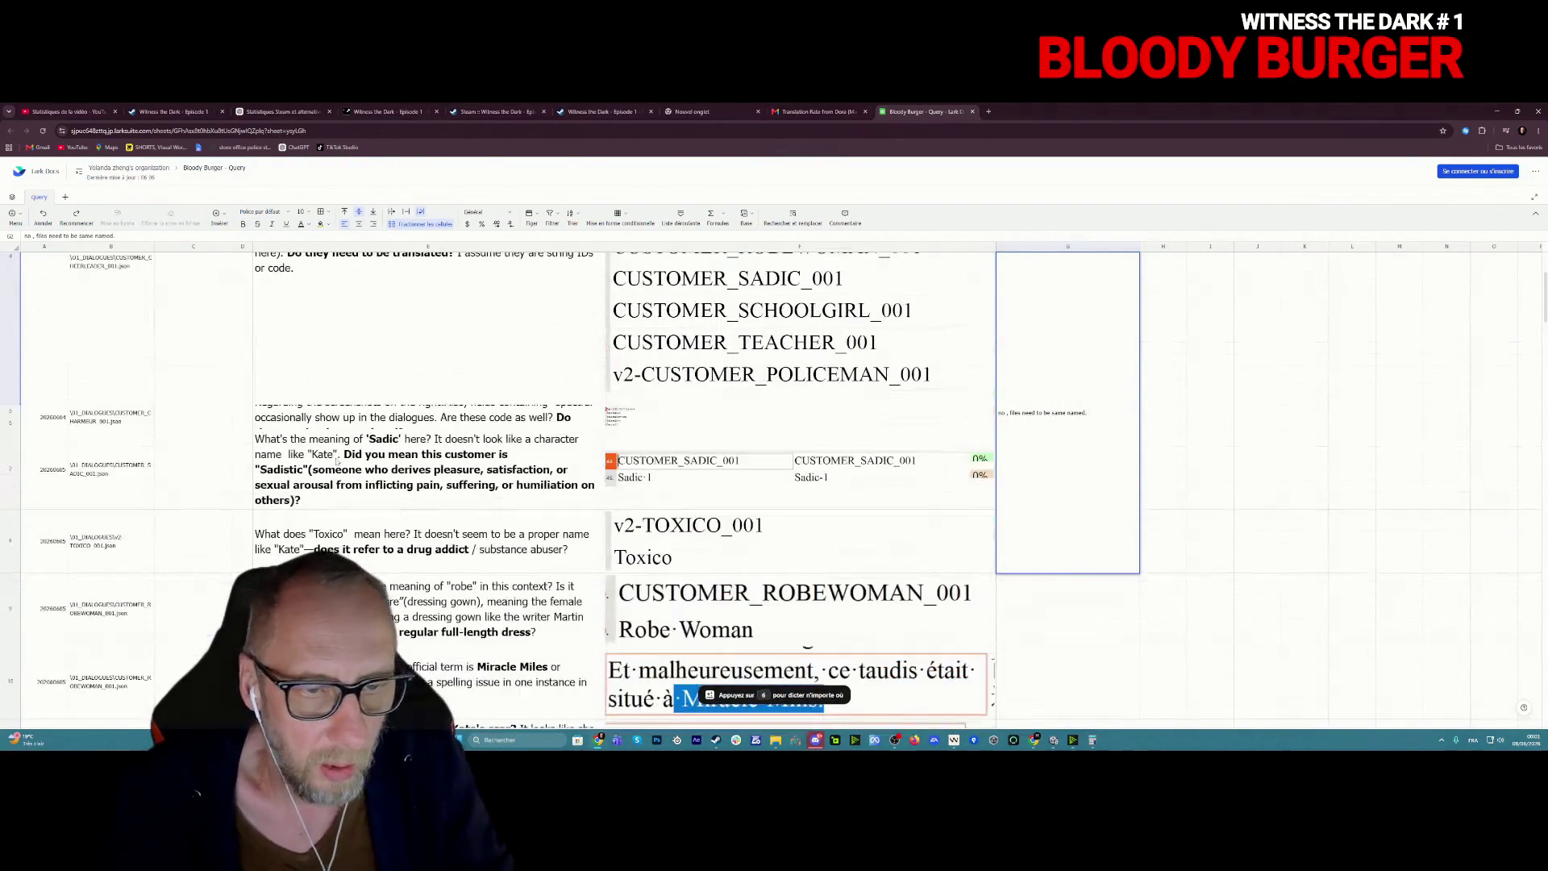
- Zoom to 110% and reply in G5 that it's programming code: don't touch, translate only user text
left_click(681, 407)
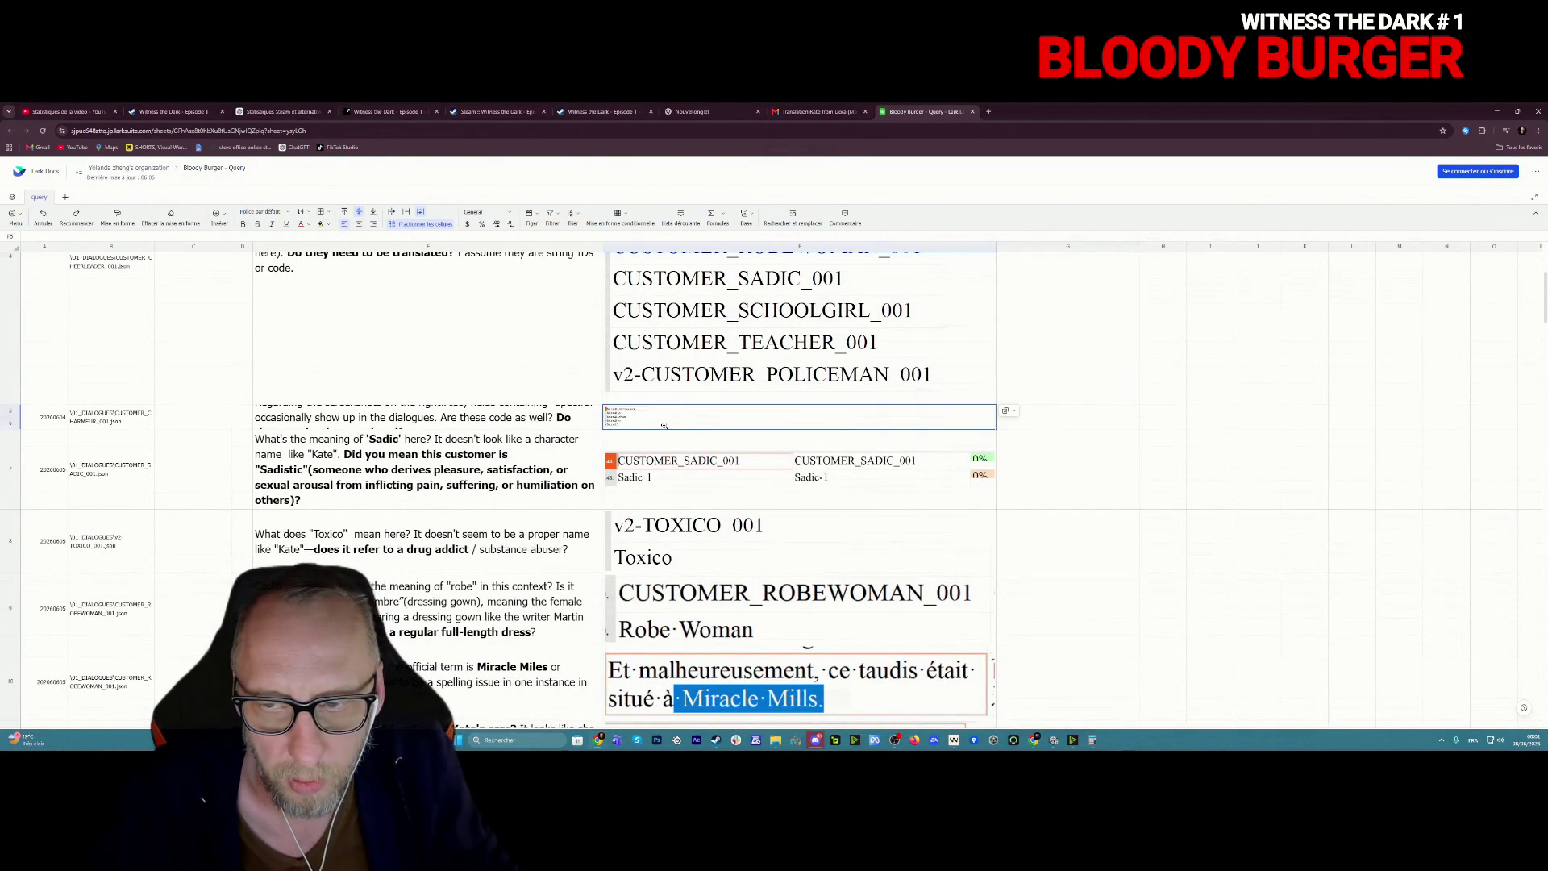
key("ctrl+plus")
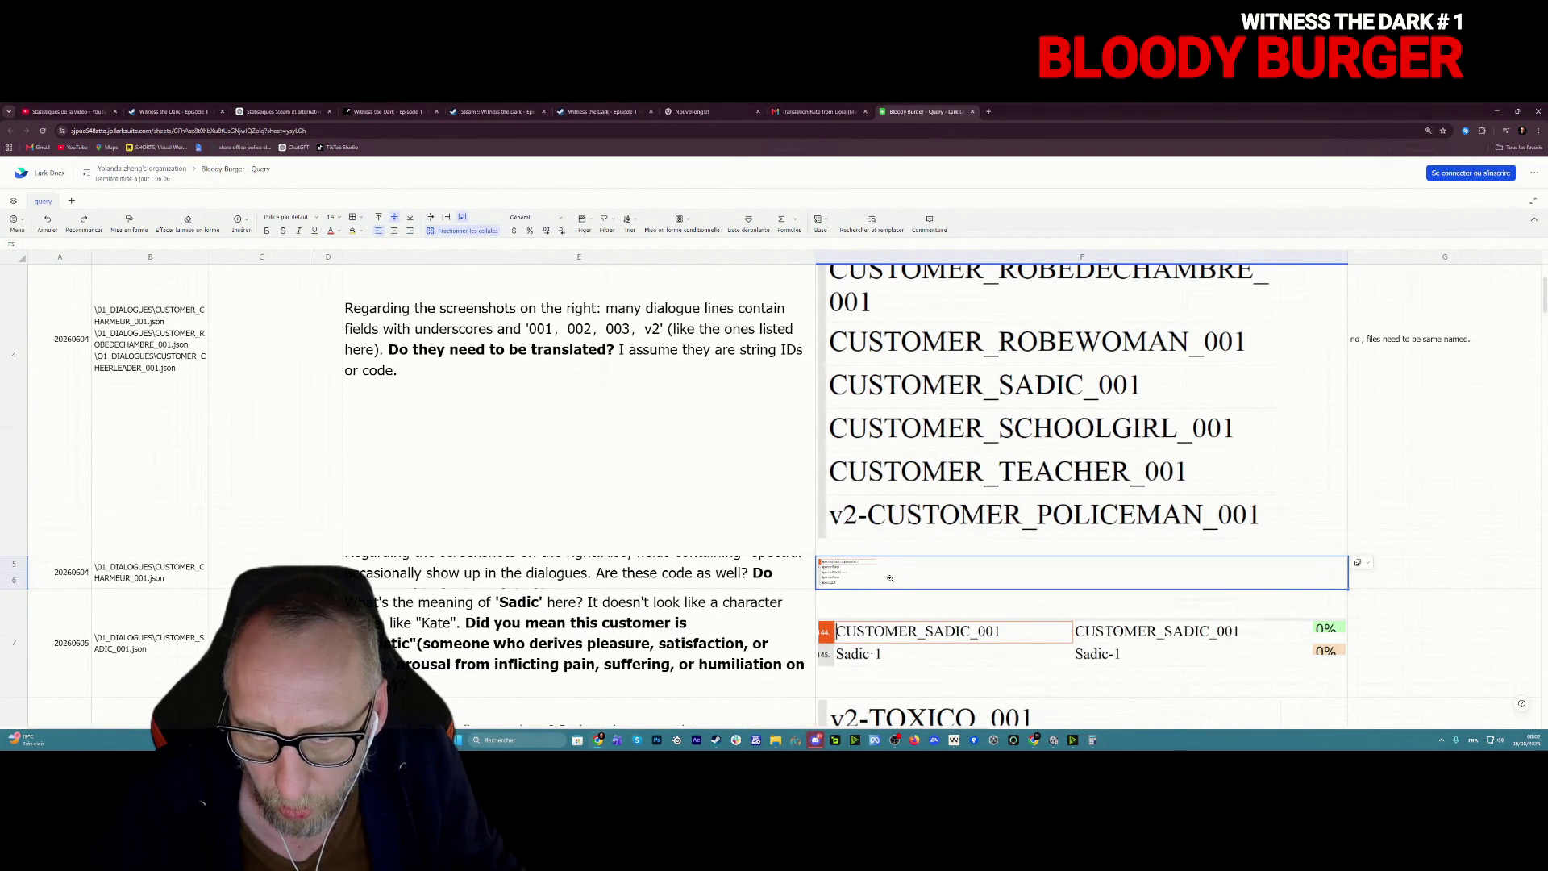
scroll(890, 578, "down", 3, "ctrl")
left_click(1011, 478)
type("Don't take care abou")
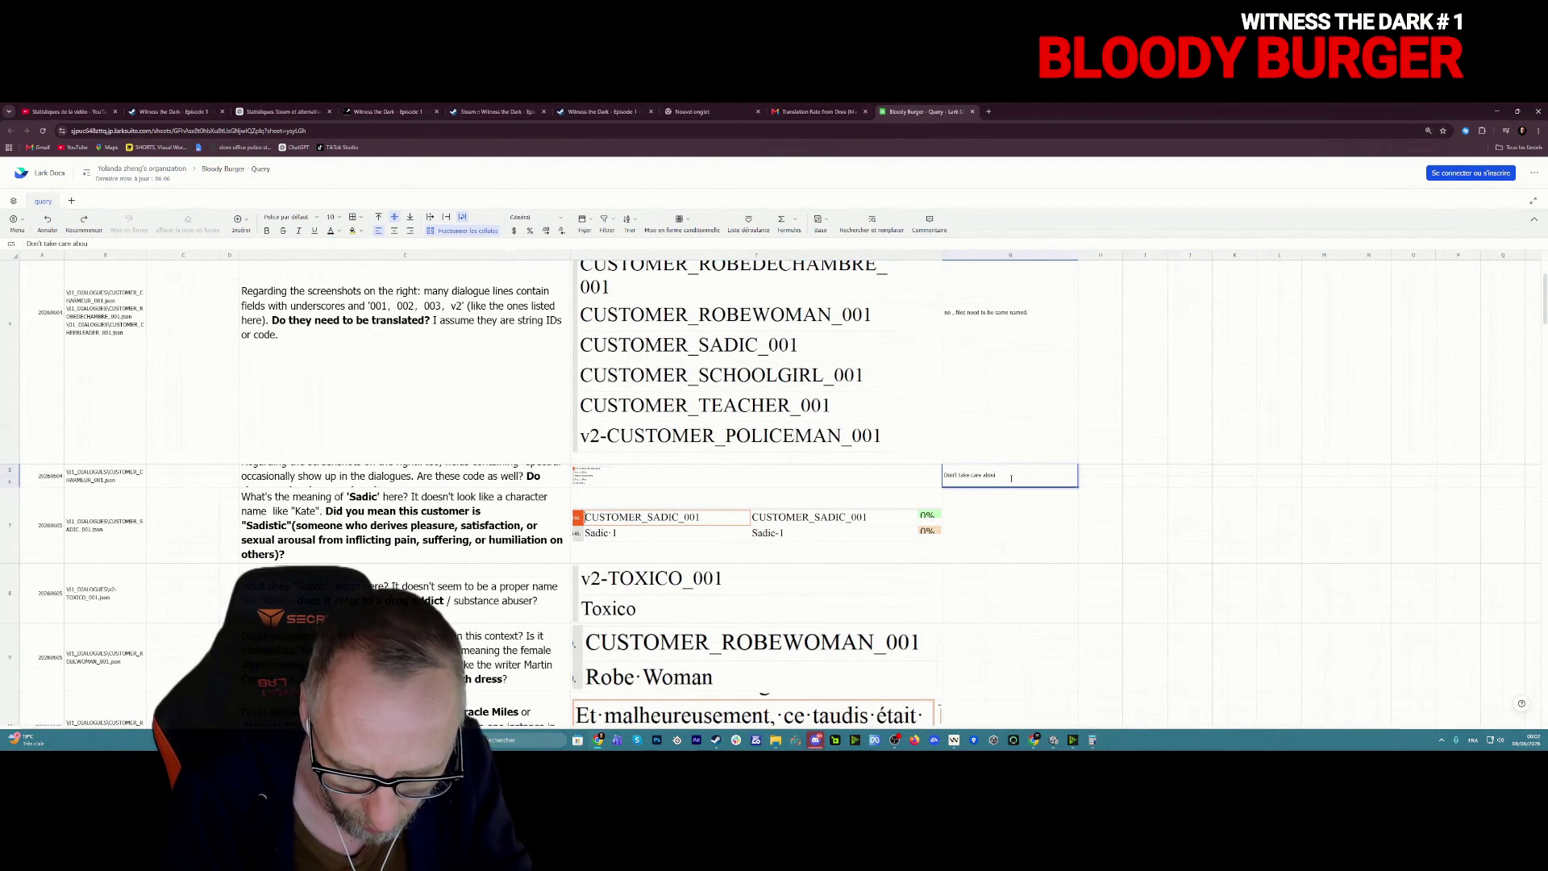
type("t that , it is progr")
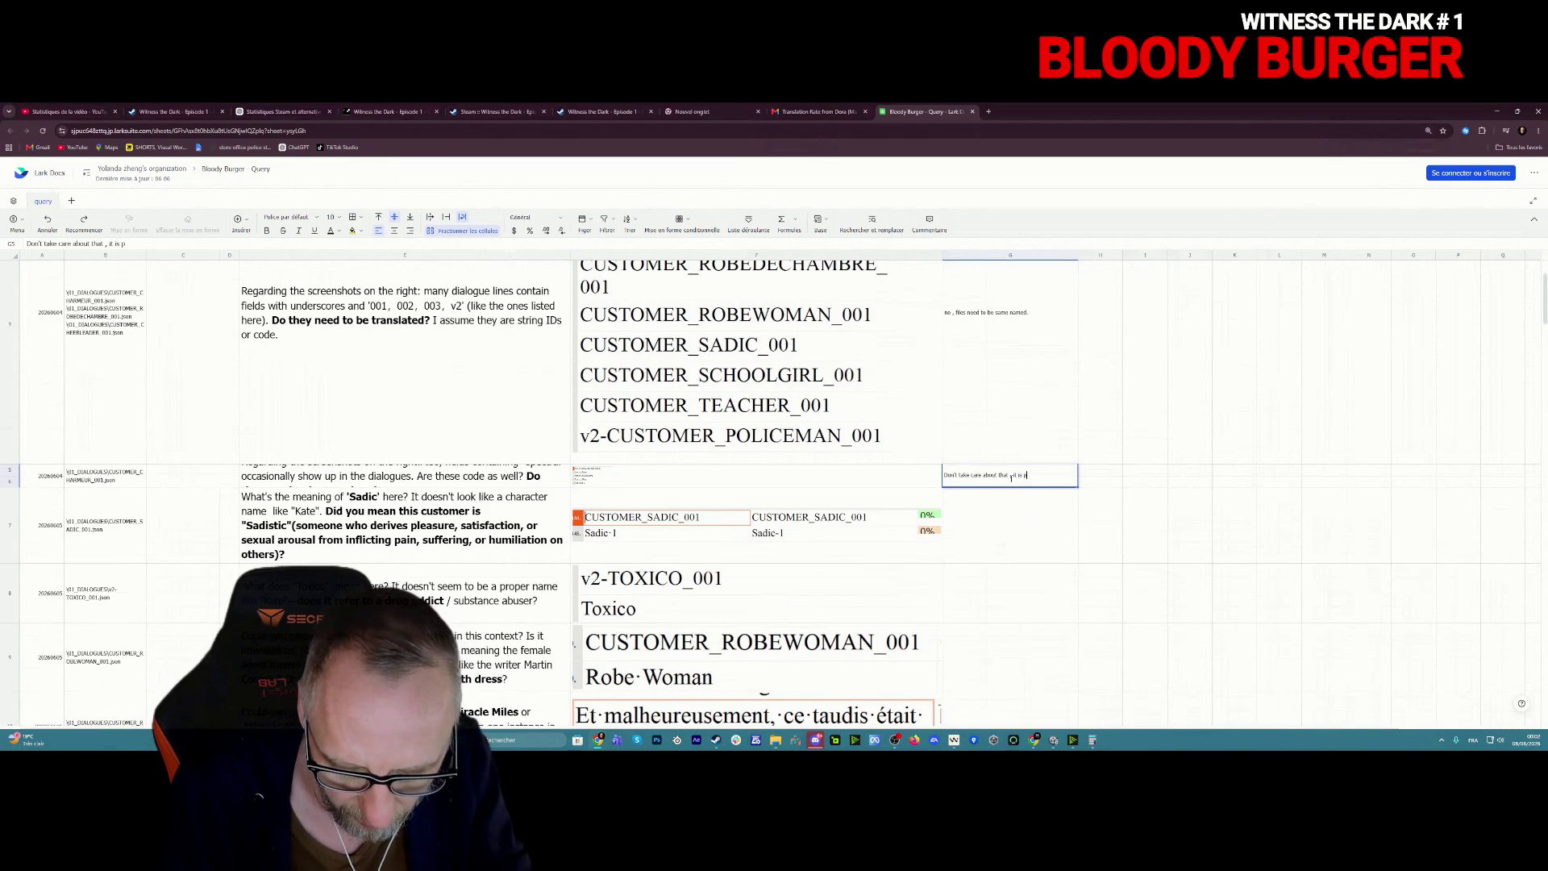
type("ammin")
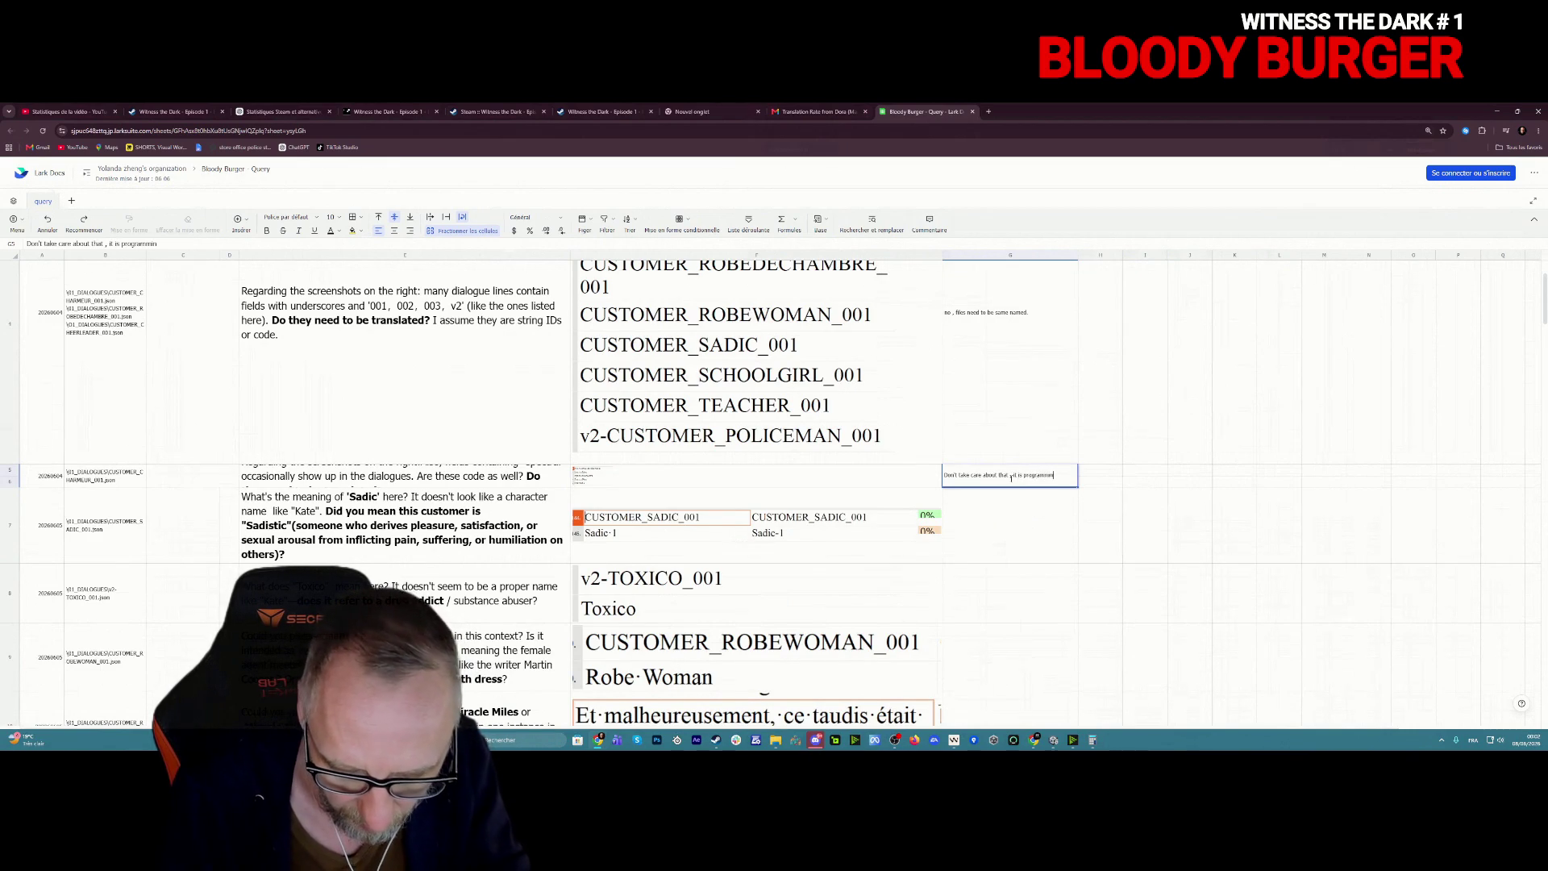
type("g aspect ,")
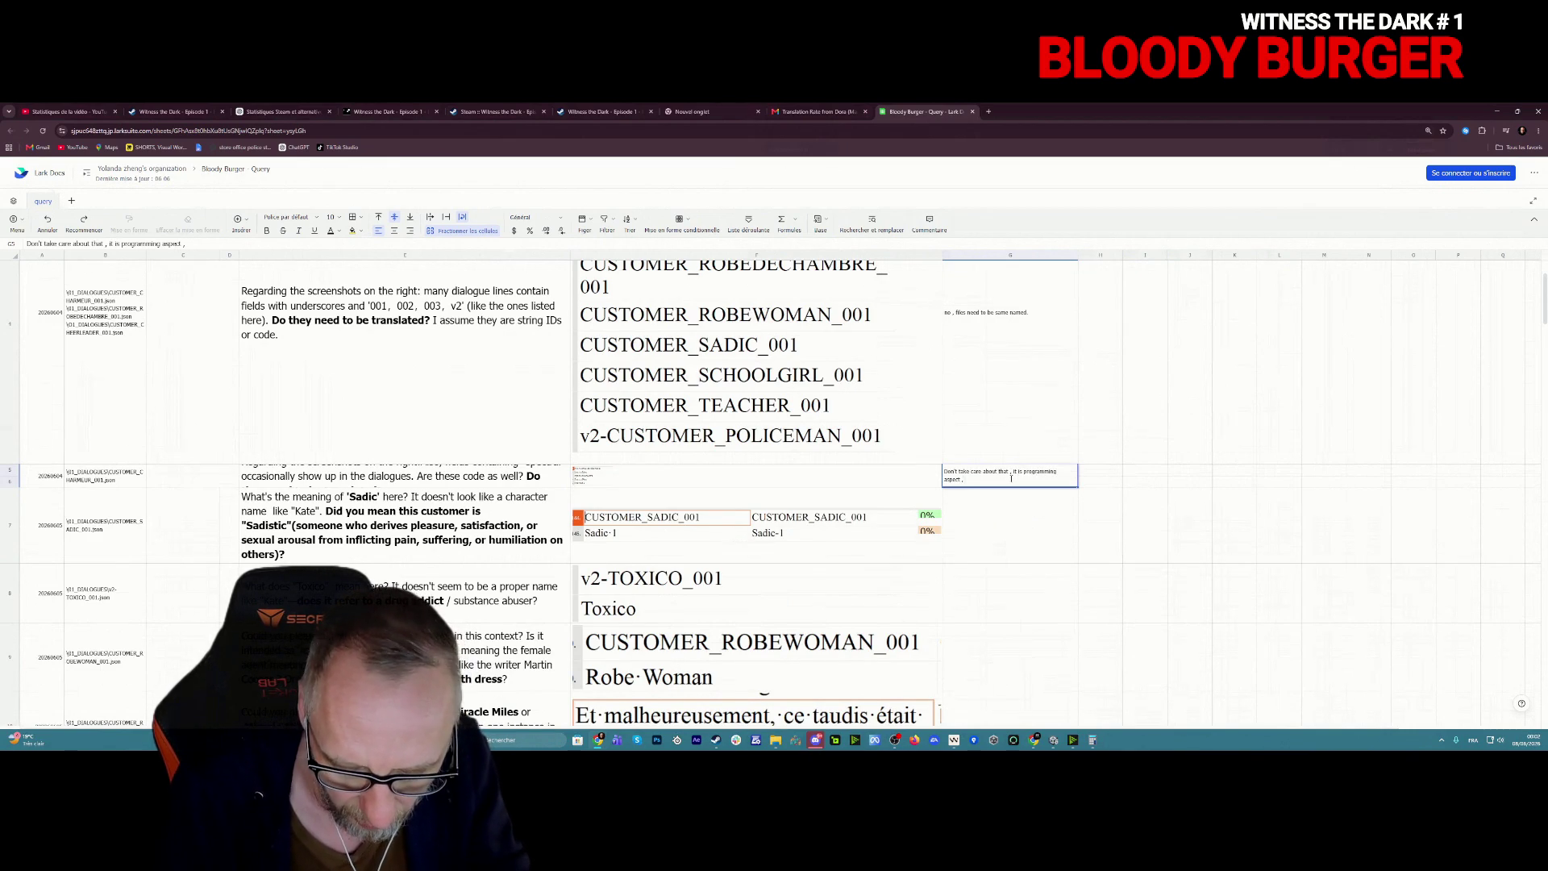
type(" don't tou")
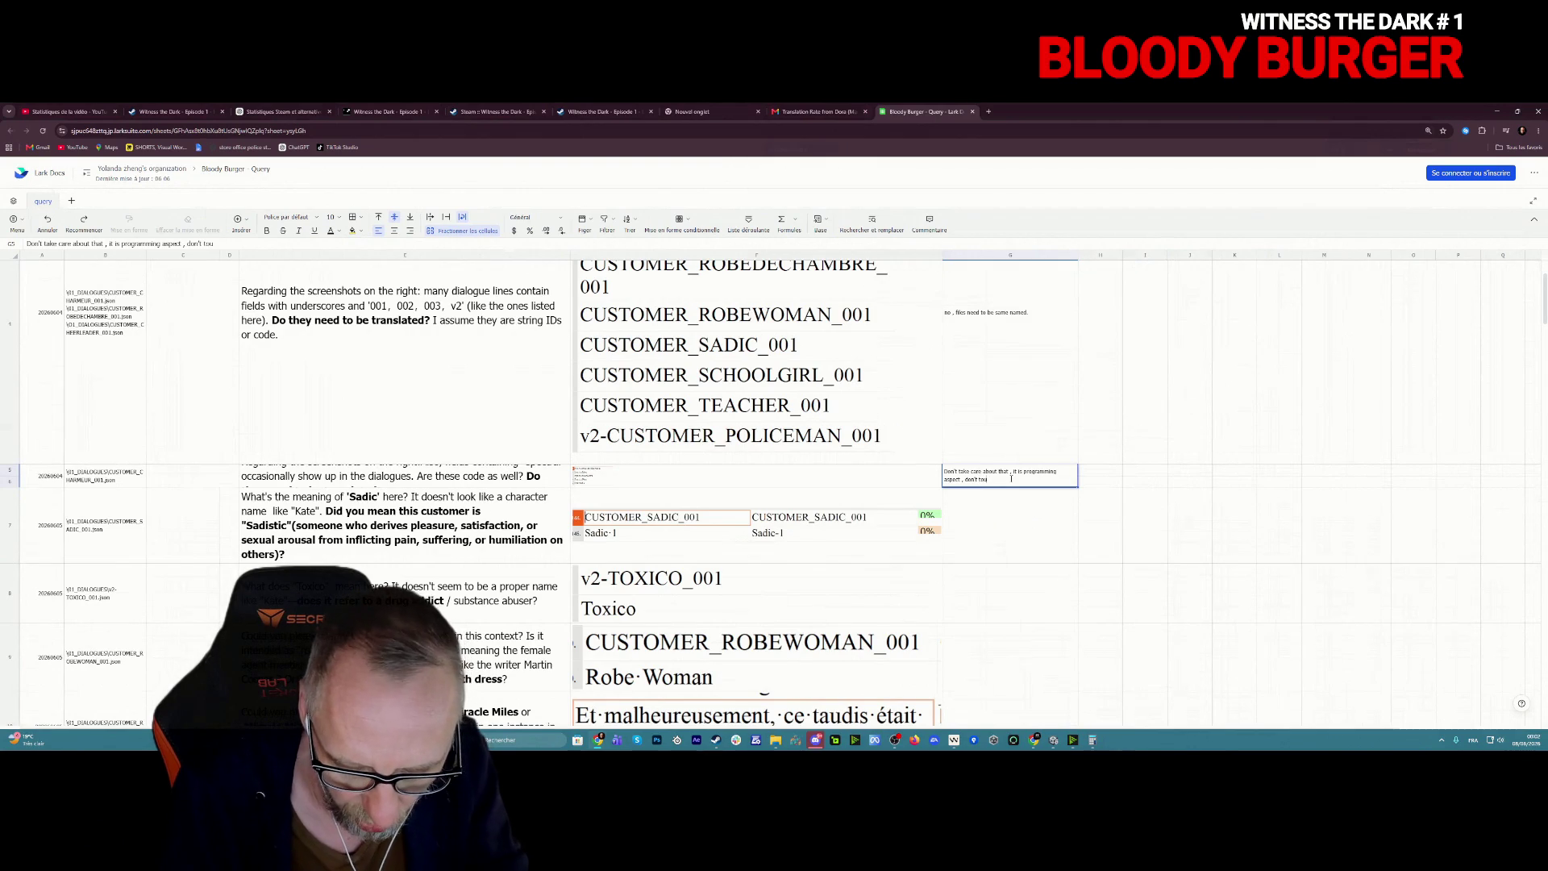
type("ch , tran")
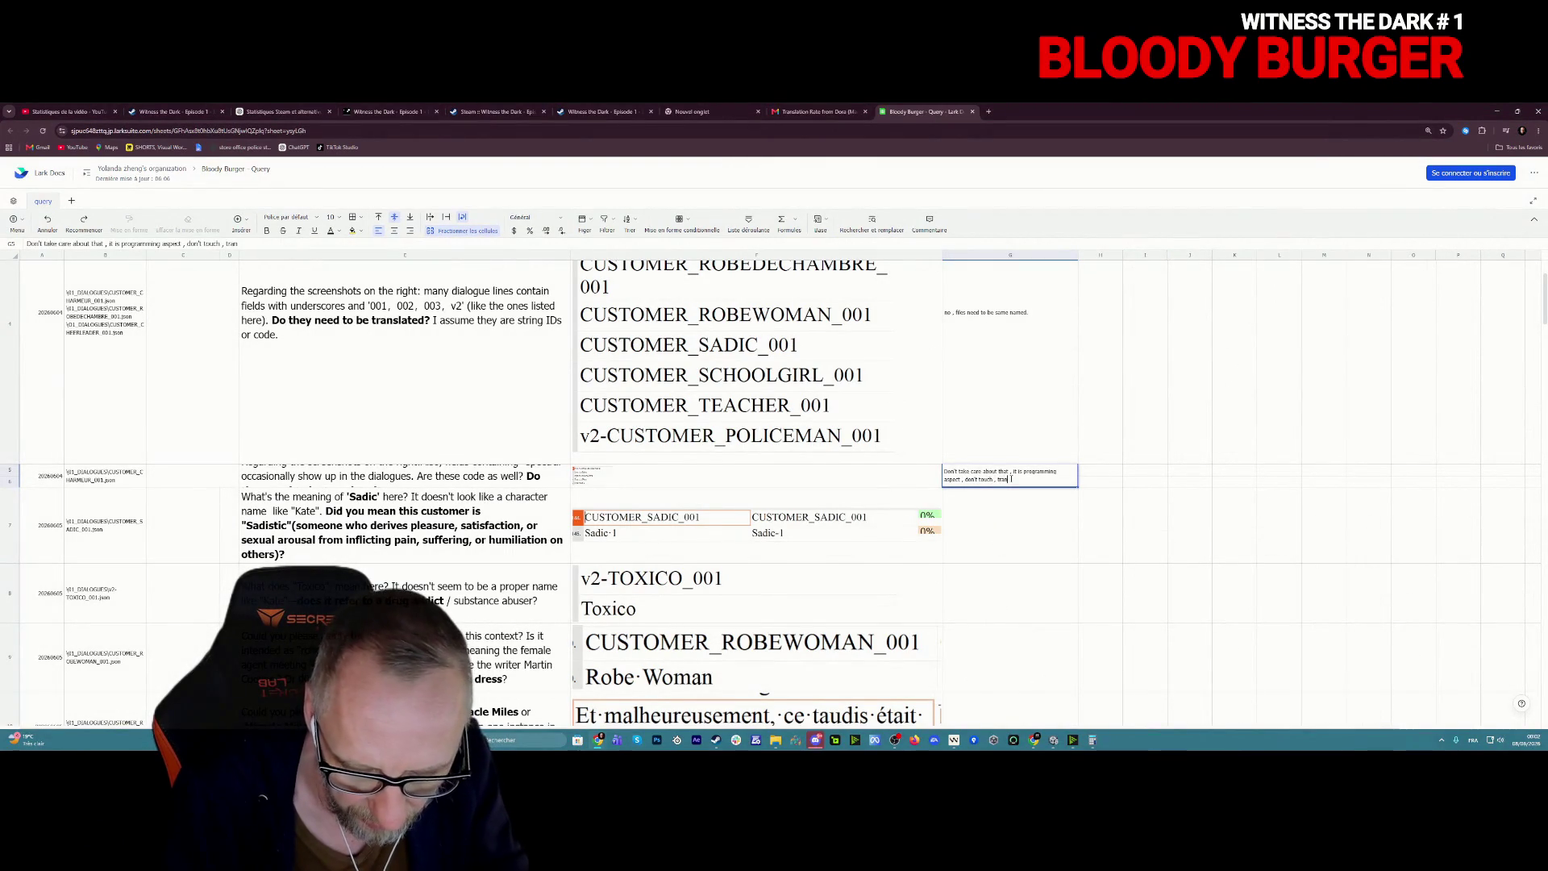
type("slet only")
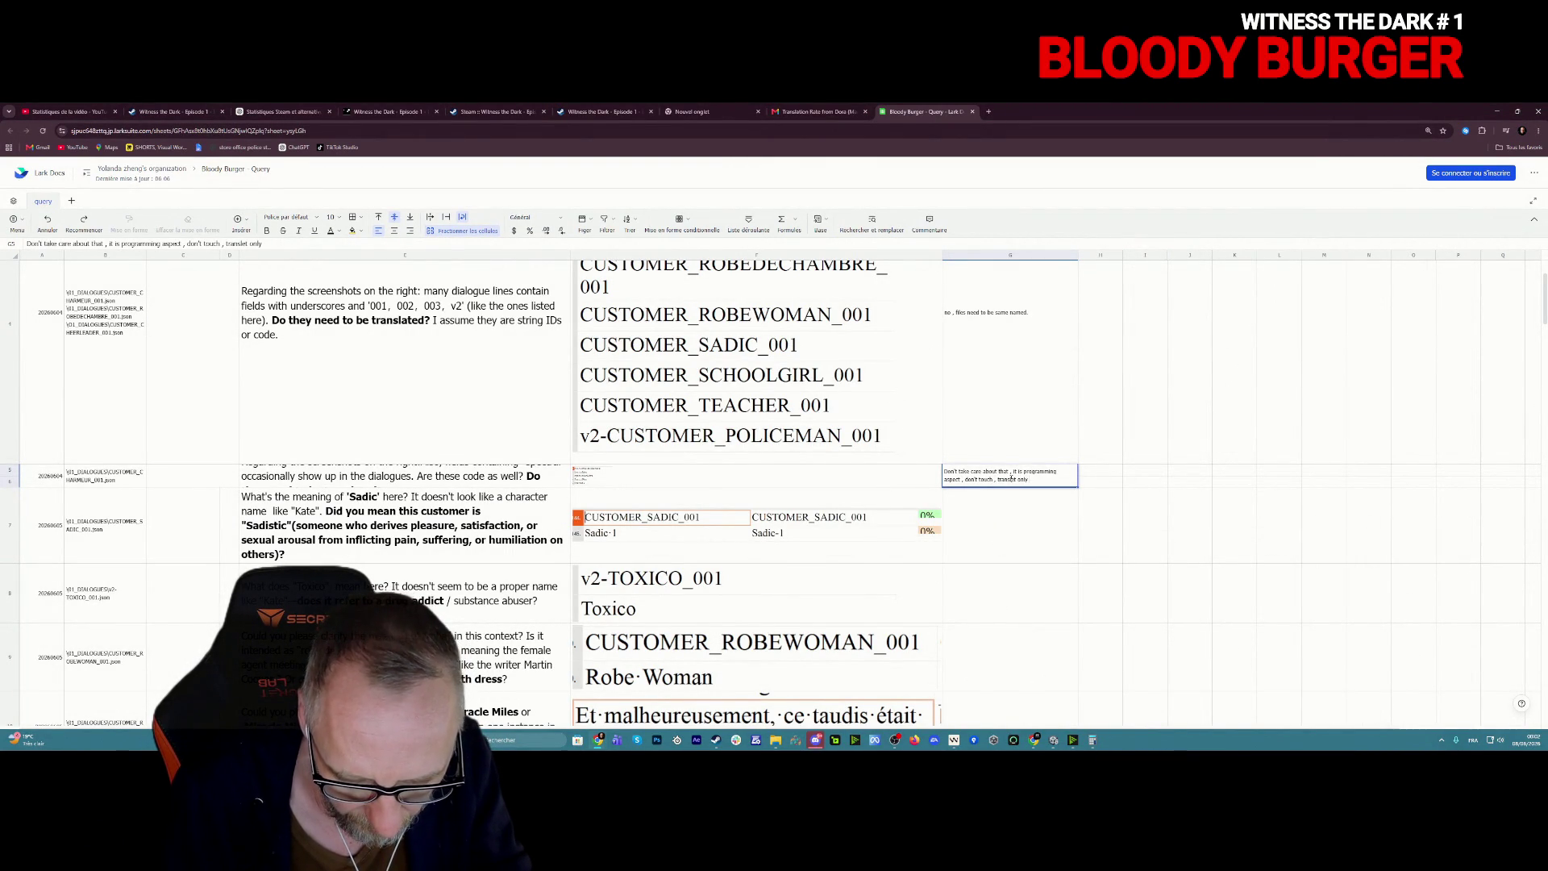
type(" uner \"")
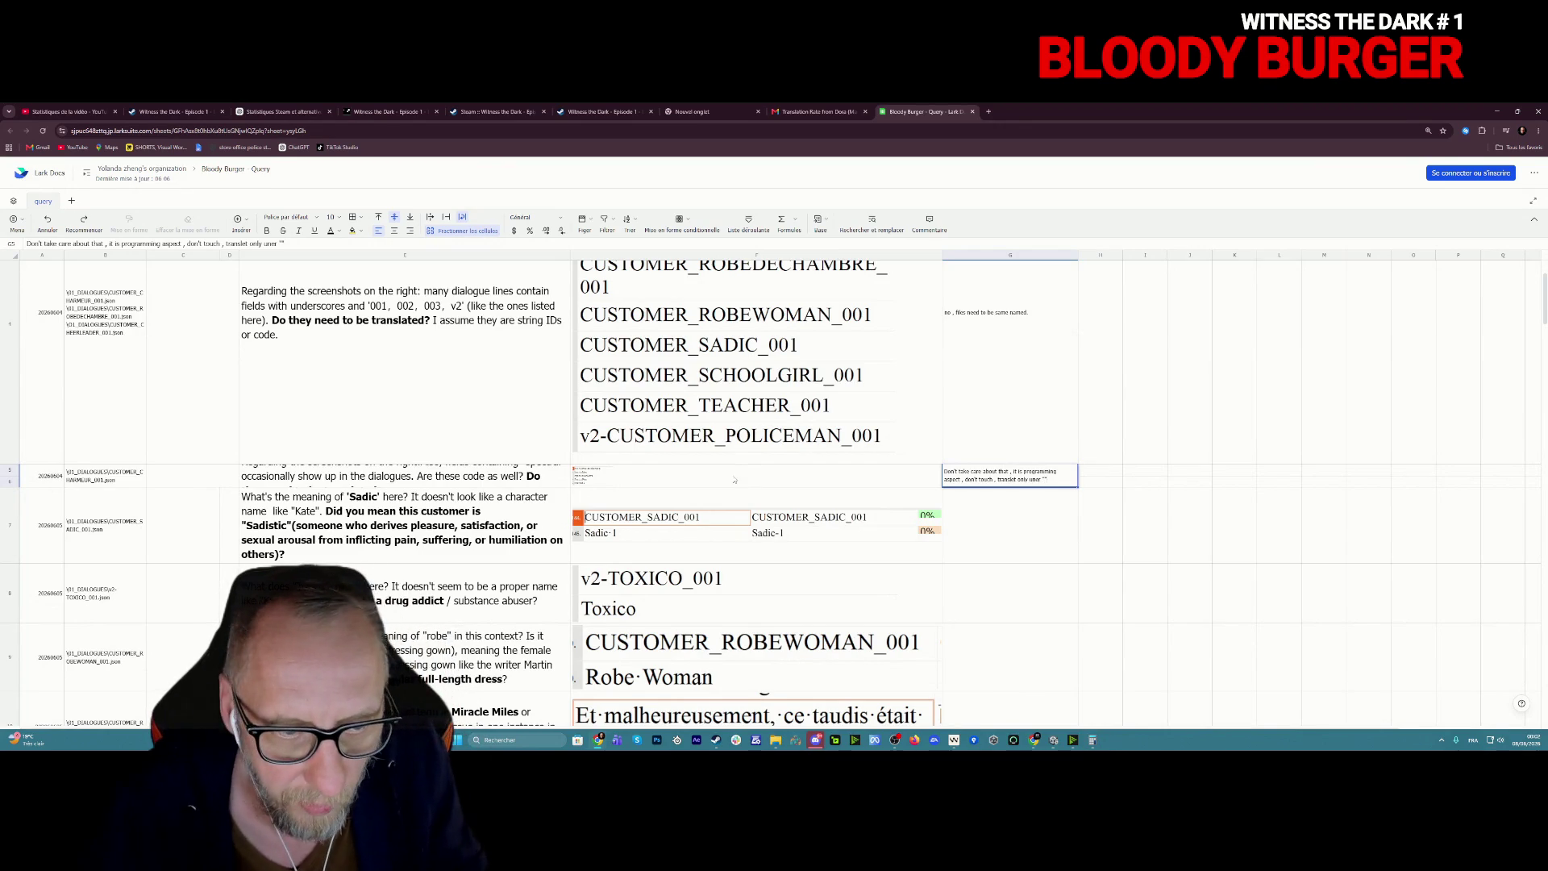
scroll(726, 486, "down", 1)
scroll(727, 486, "down", 1)
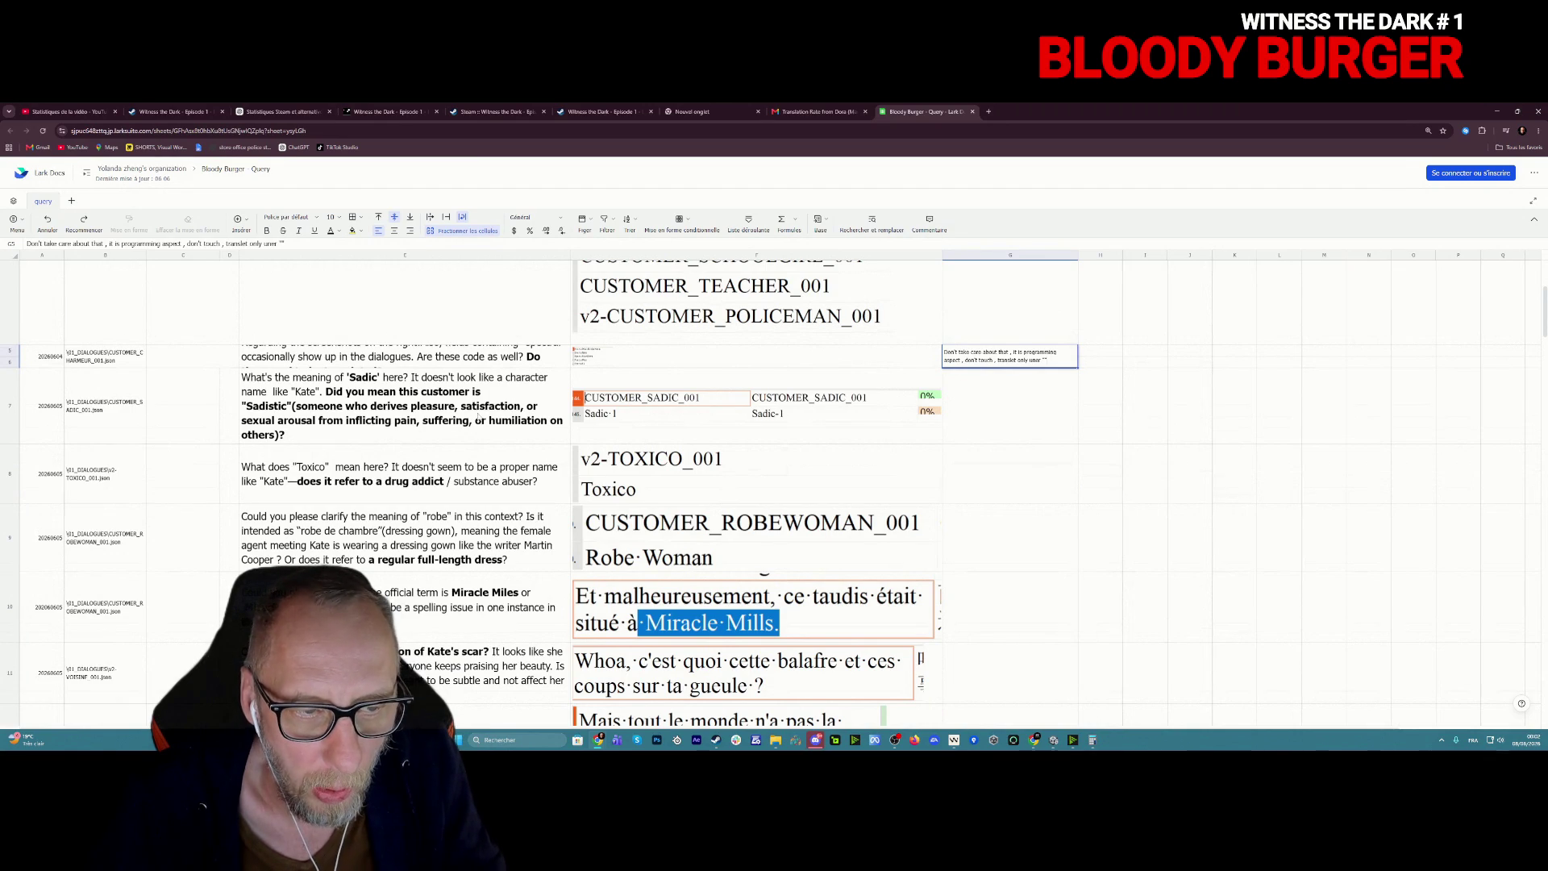
- Reply 'yes' to the Sadic question in G7 and the Toxico question in G8
left_click(997, 416)
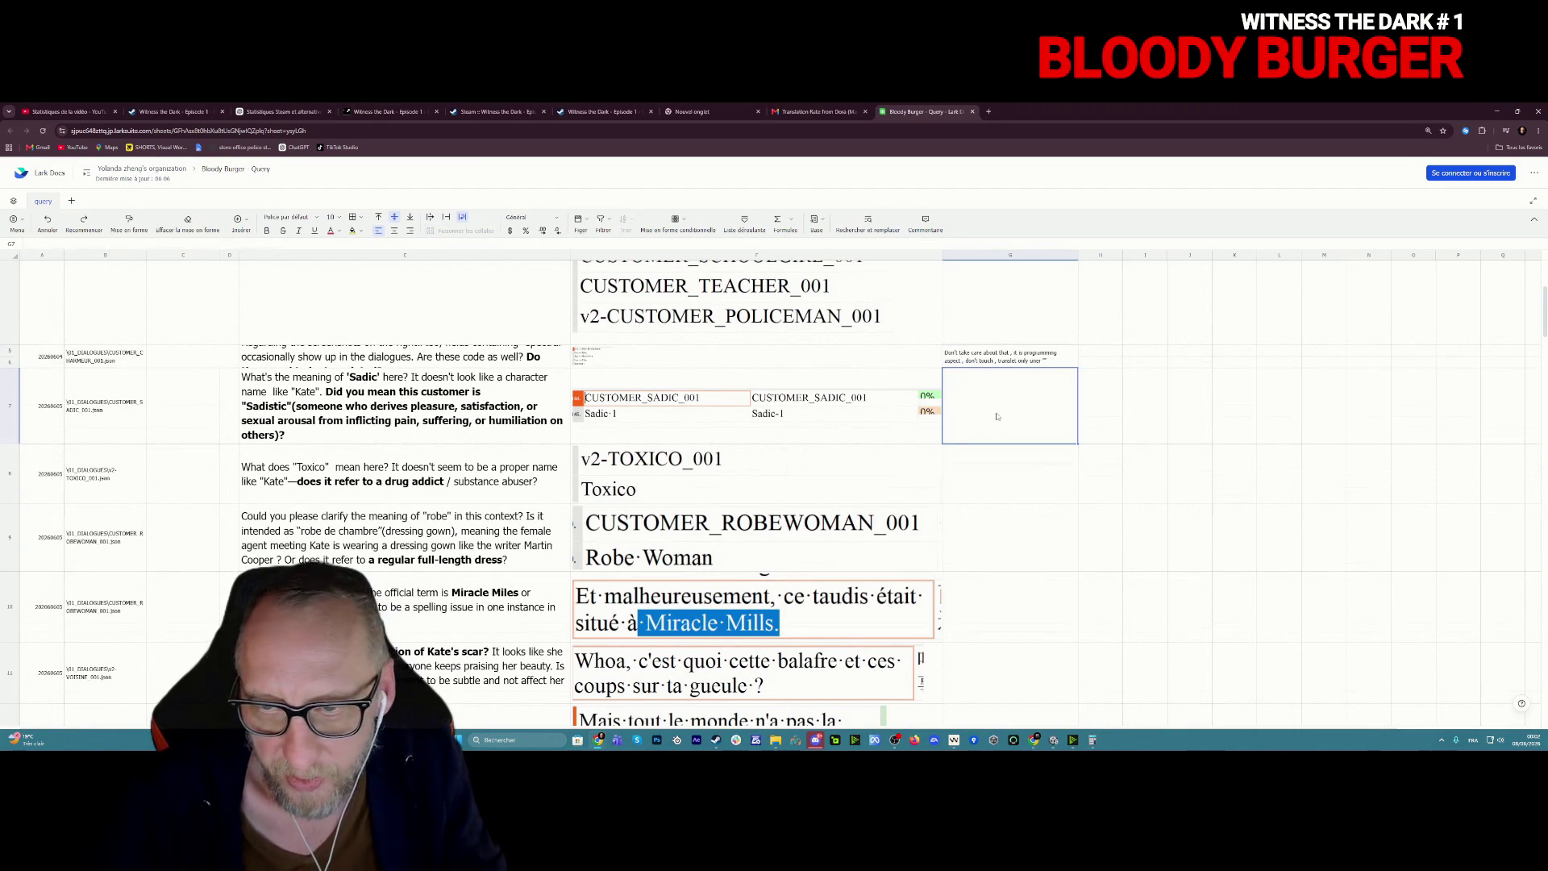
type("yes")
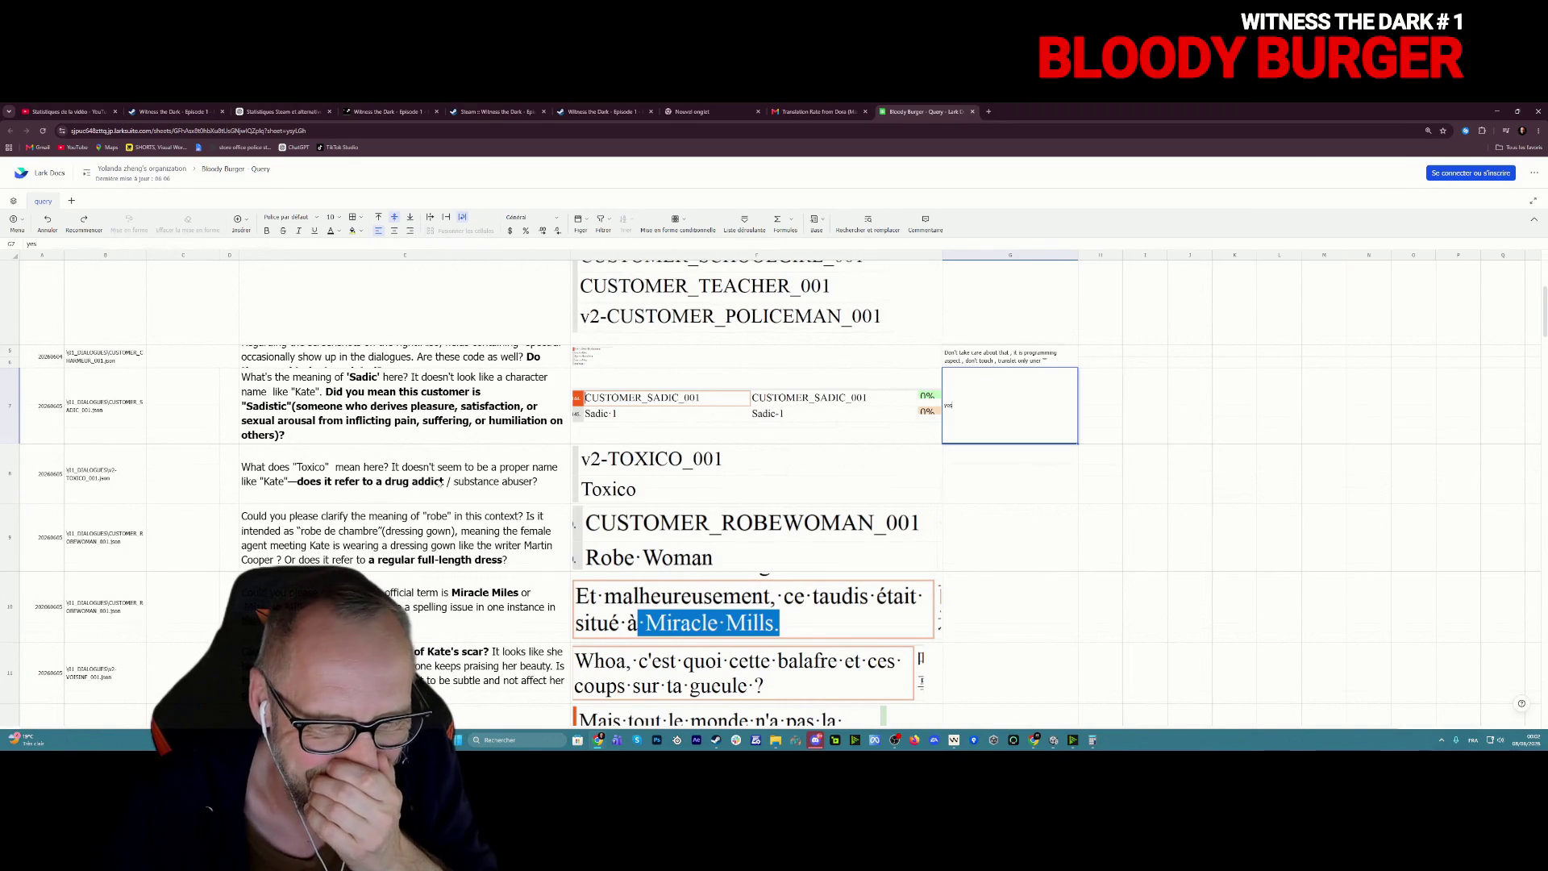
left_click(985, 473)
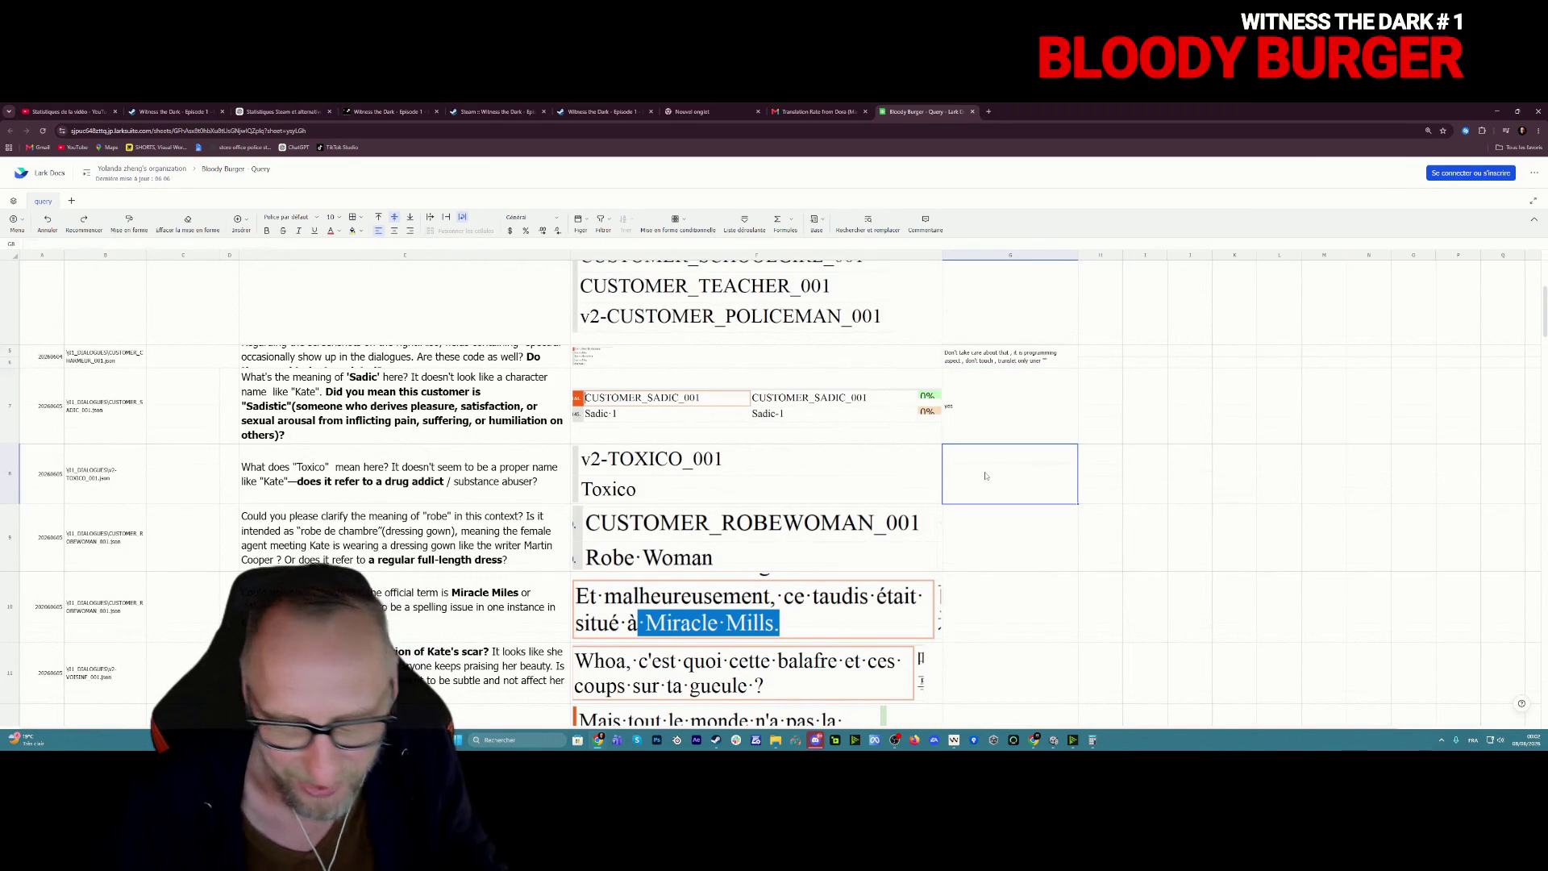
type("yes")
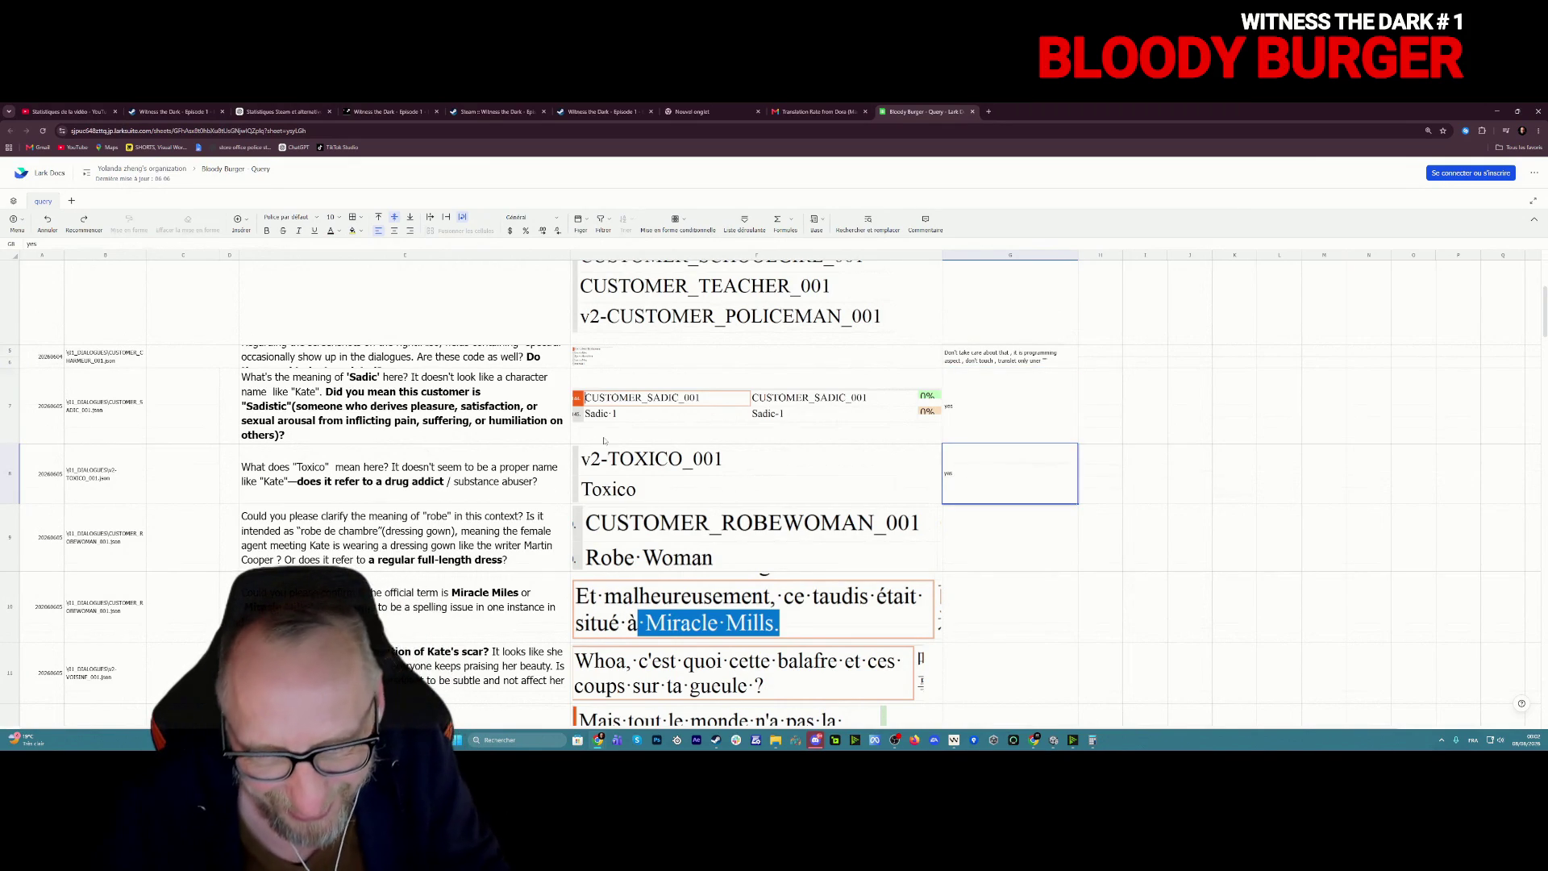
scroll(985, 473, "down", 2)
scroll(606, 440, "up", 1)
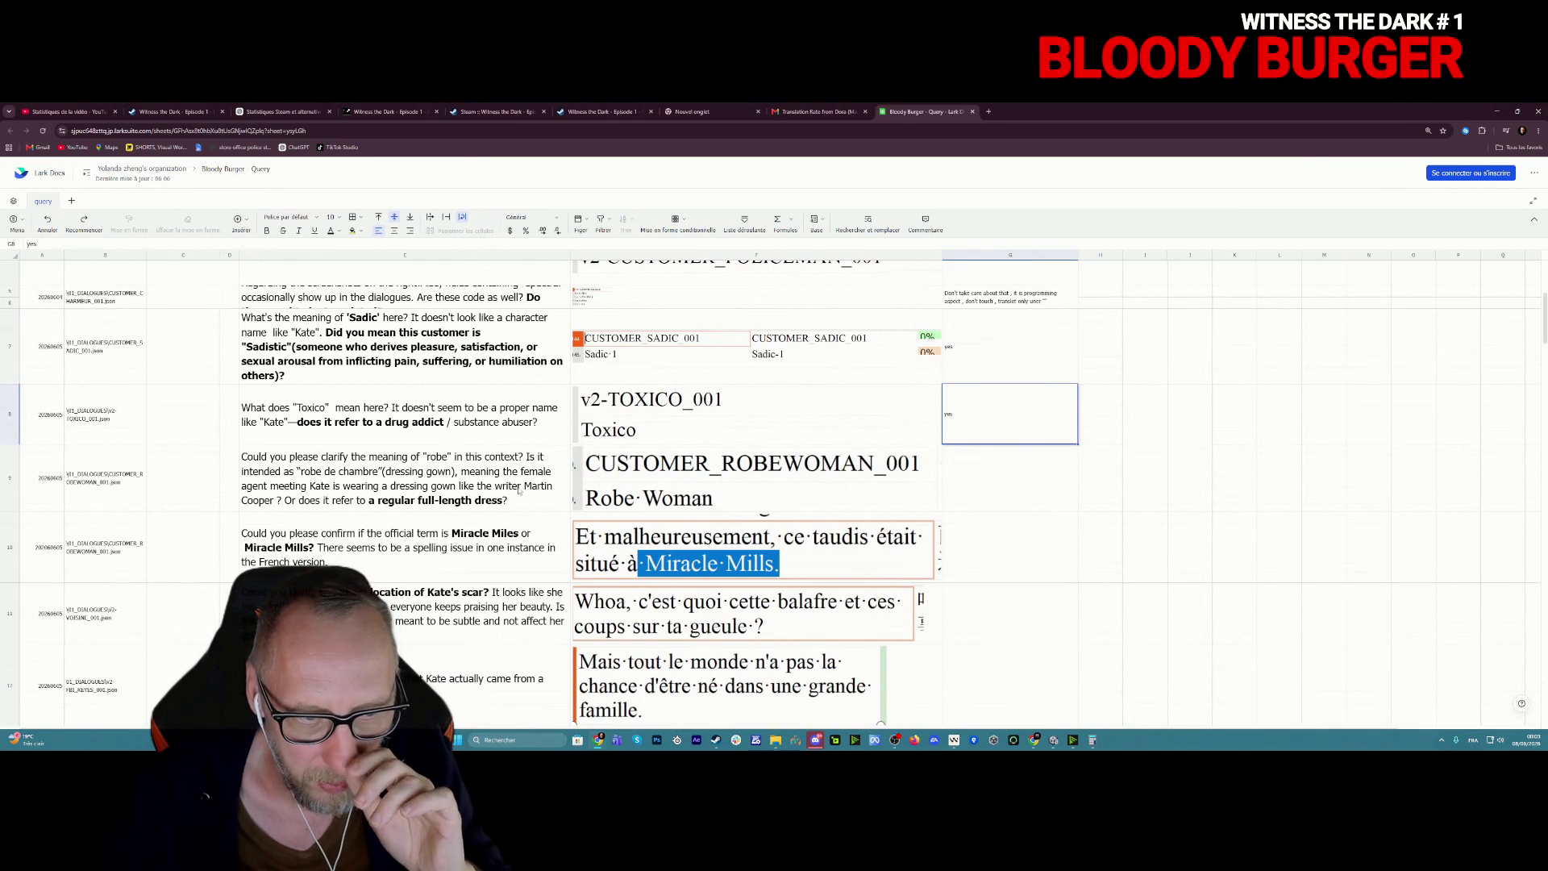
- Reply in G9: 'just a dress but not need to translate because name of the file'
left_click(985, 482)
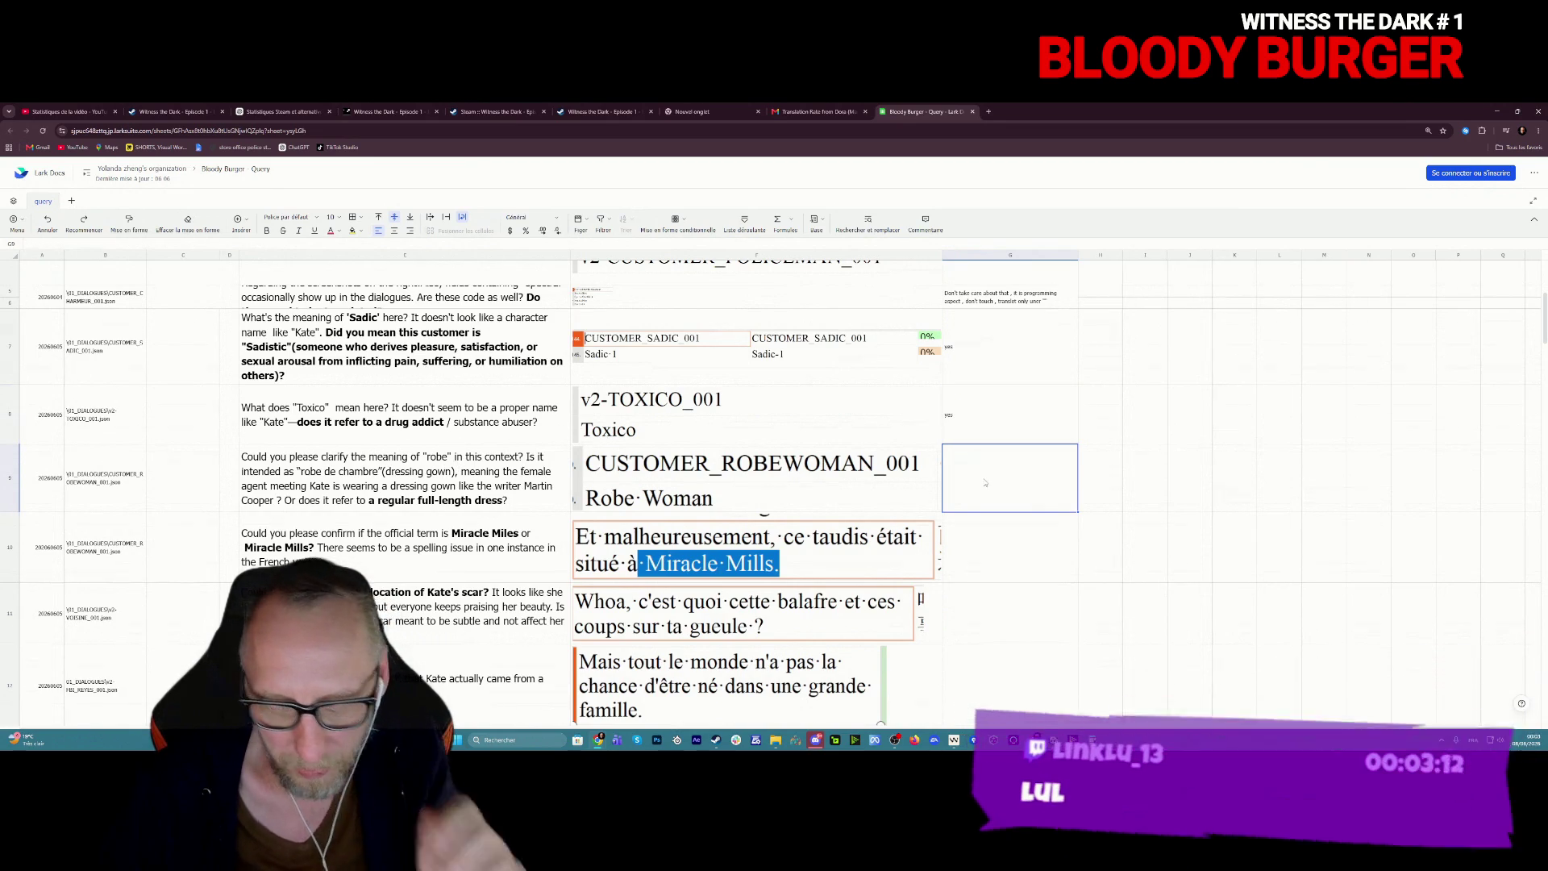
type("just a dress but")
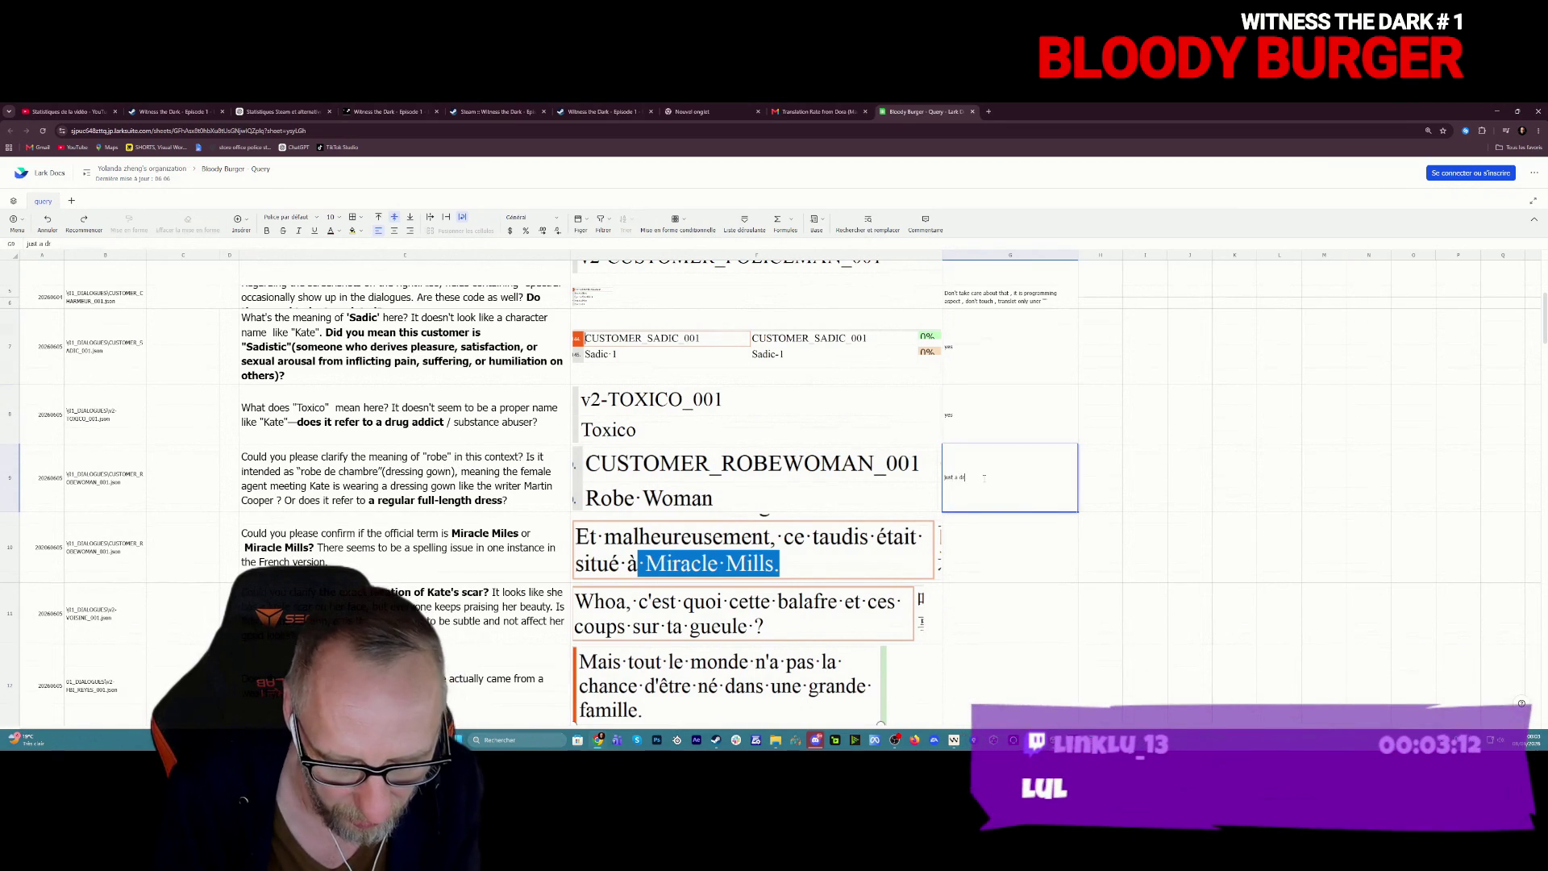
type(" no")
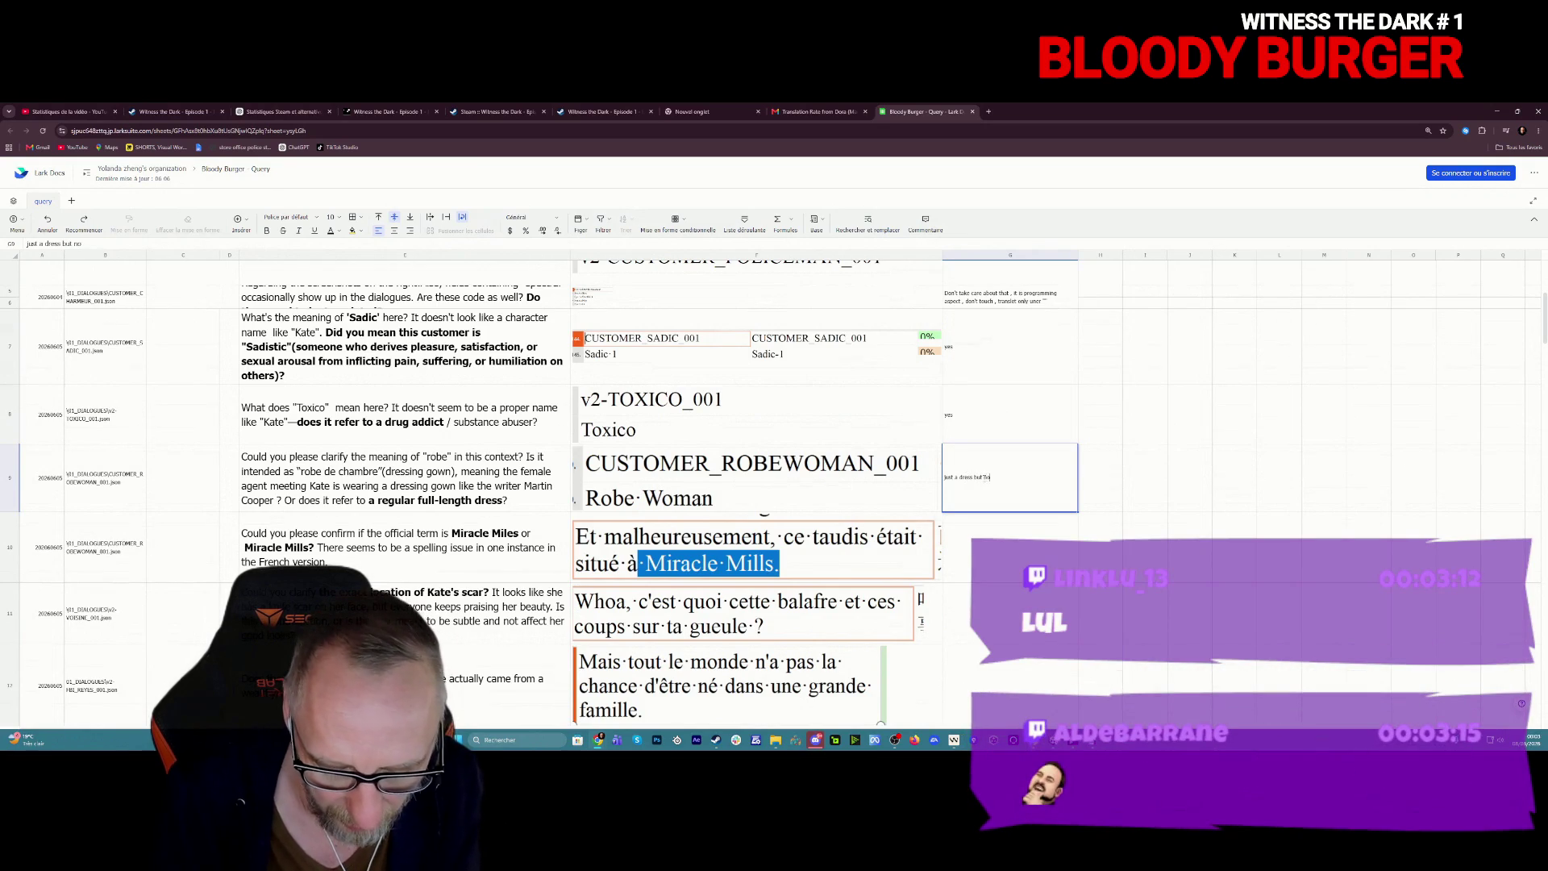
type("t need to")
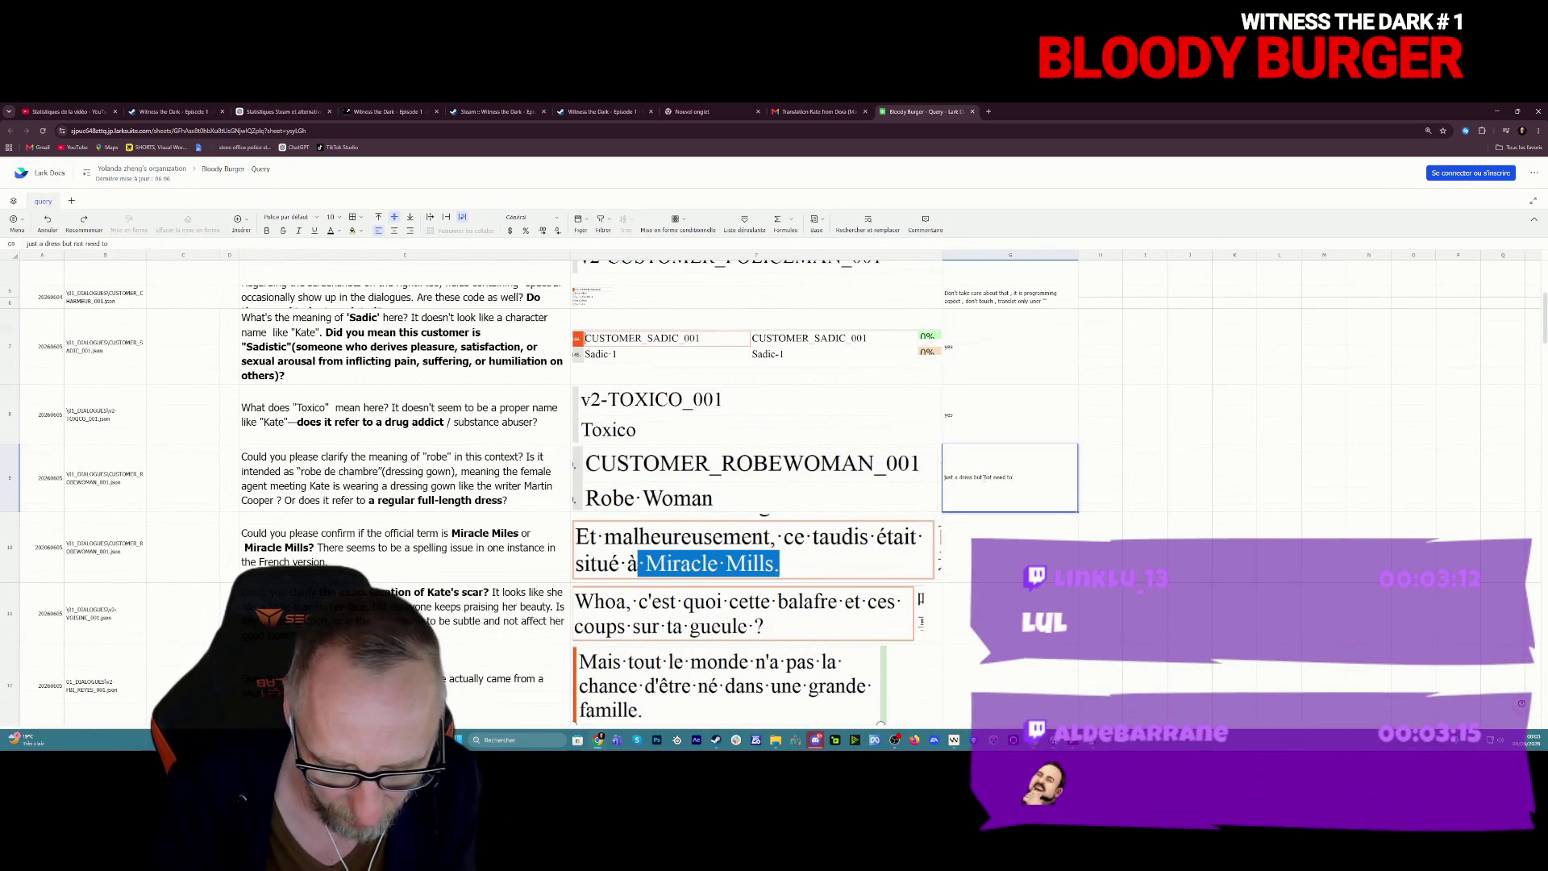
type(" translat")
key("BackSpace")
type("te")
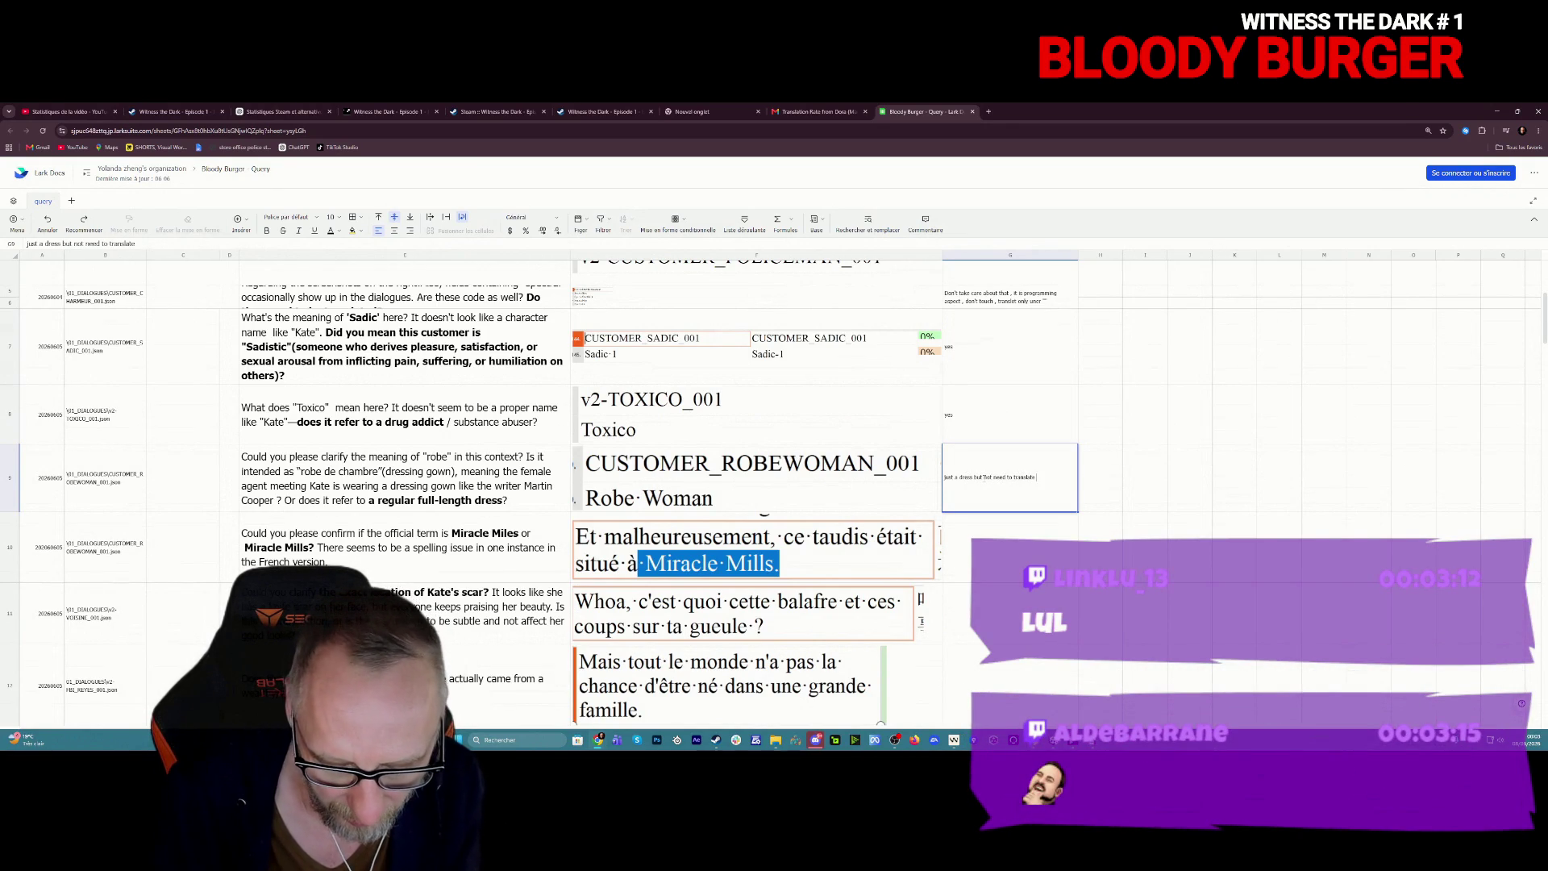
type(" because name")
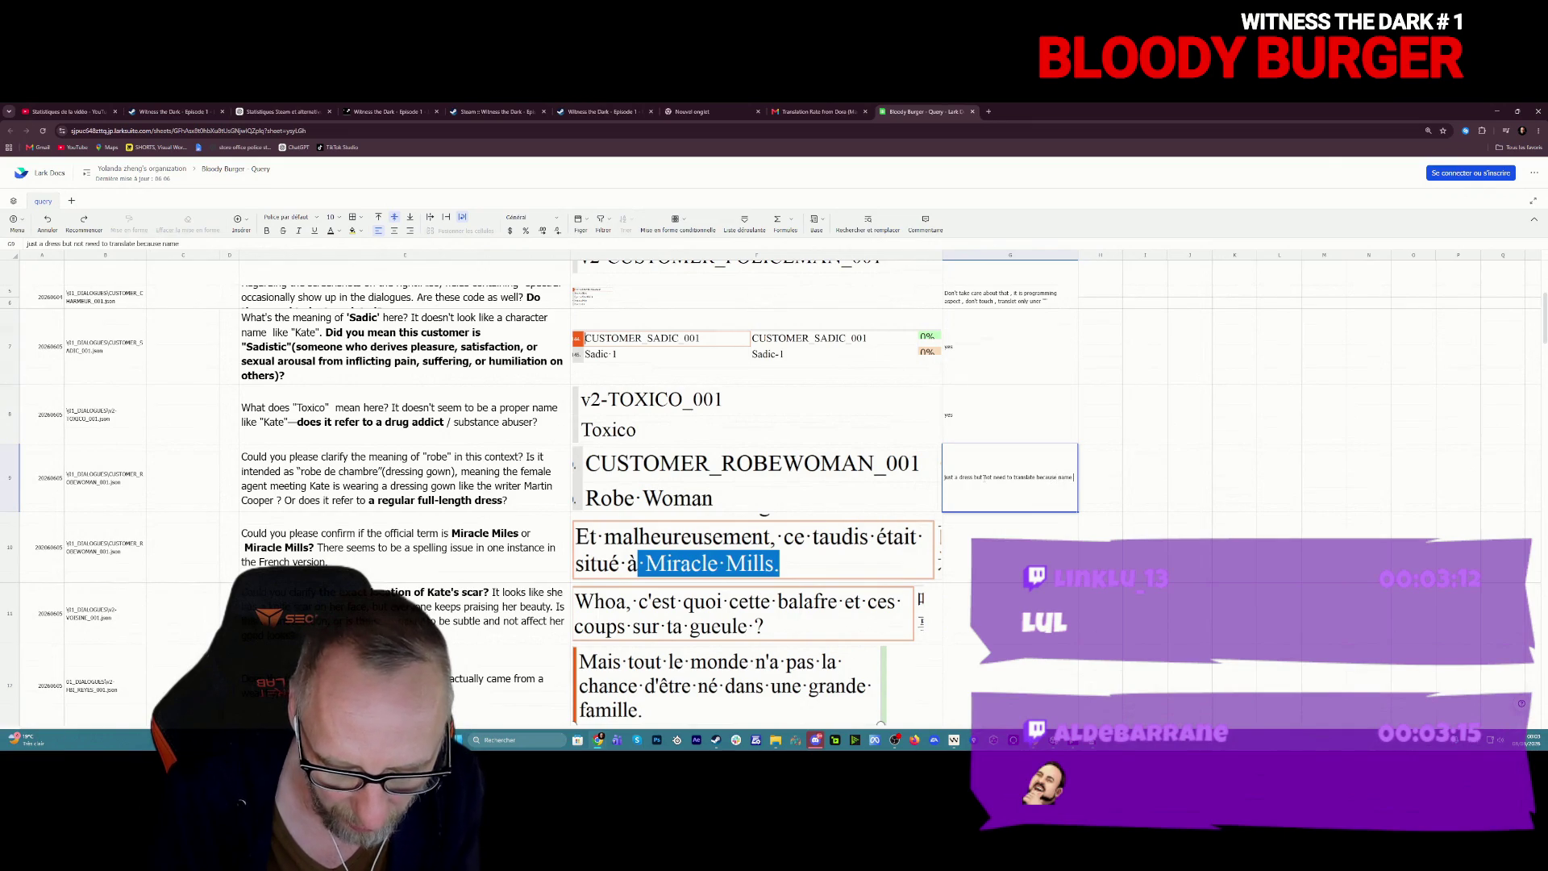
type(" of the file")
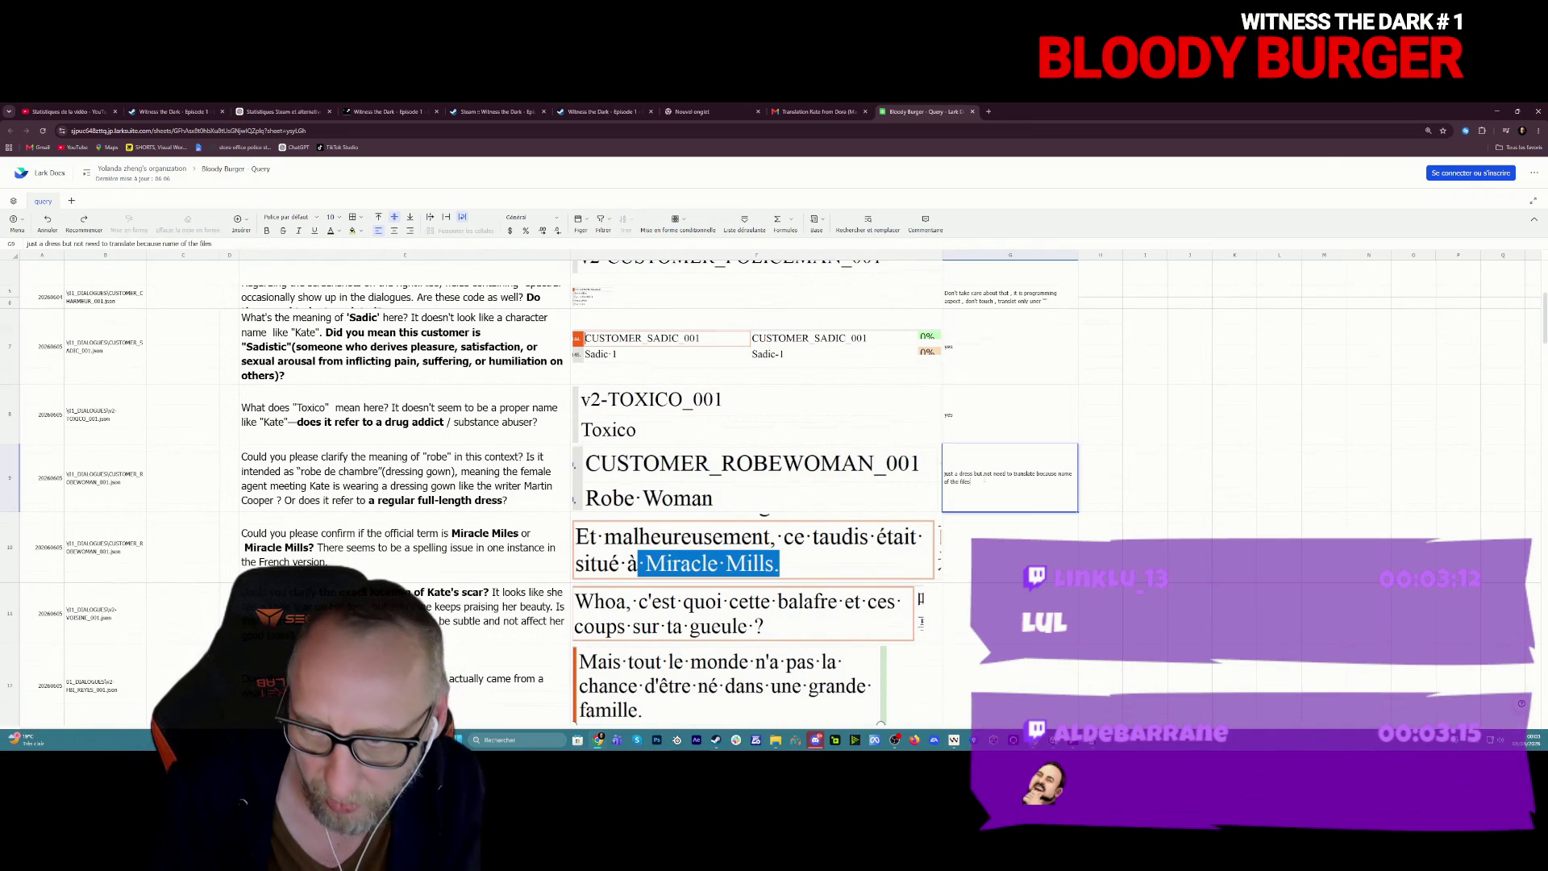
scroll(802, 457, "down", 1)
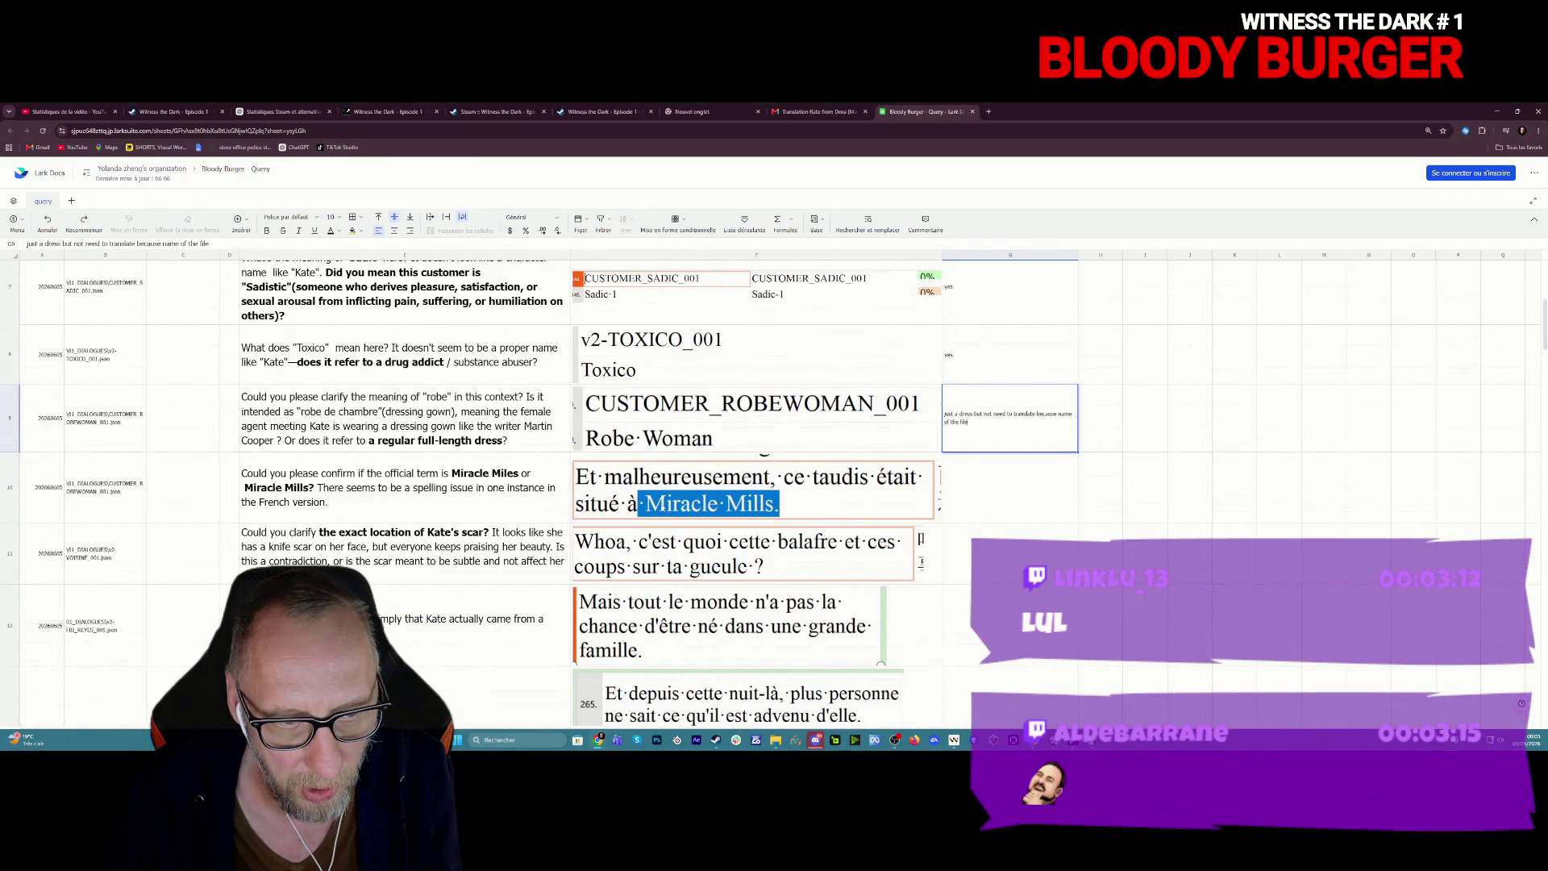
- Reply 'Miracle miles' in G10 and 'exactly she have a scar but stay cute' in G11
left_click(998, 498)
type("Miracle")
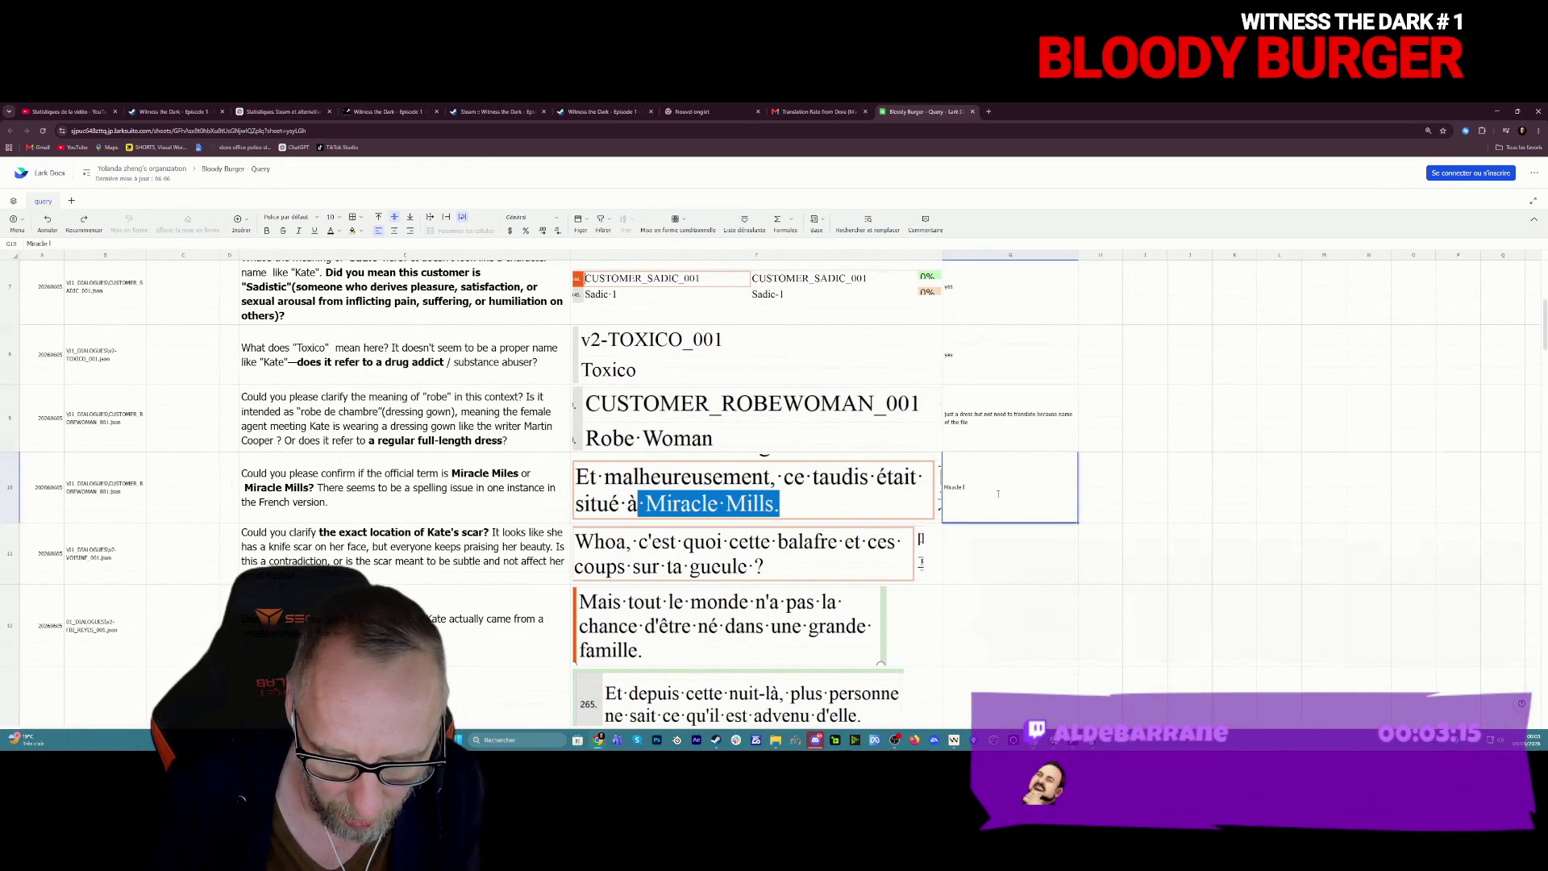
type("le")
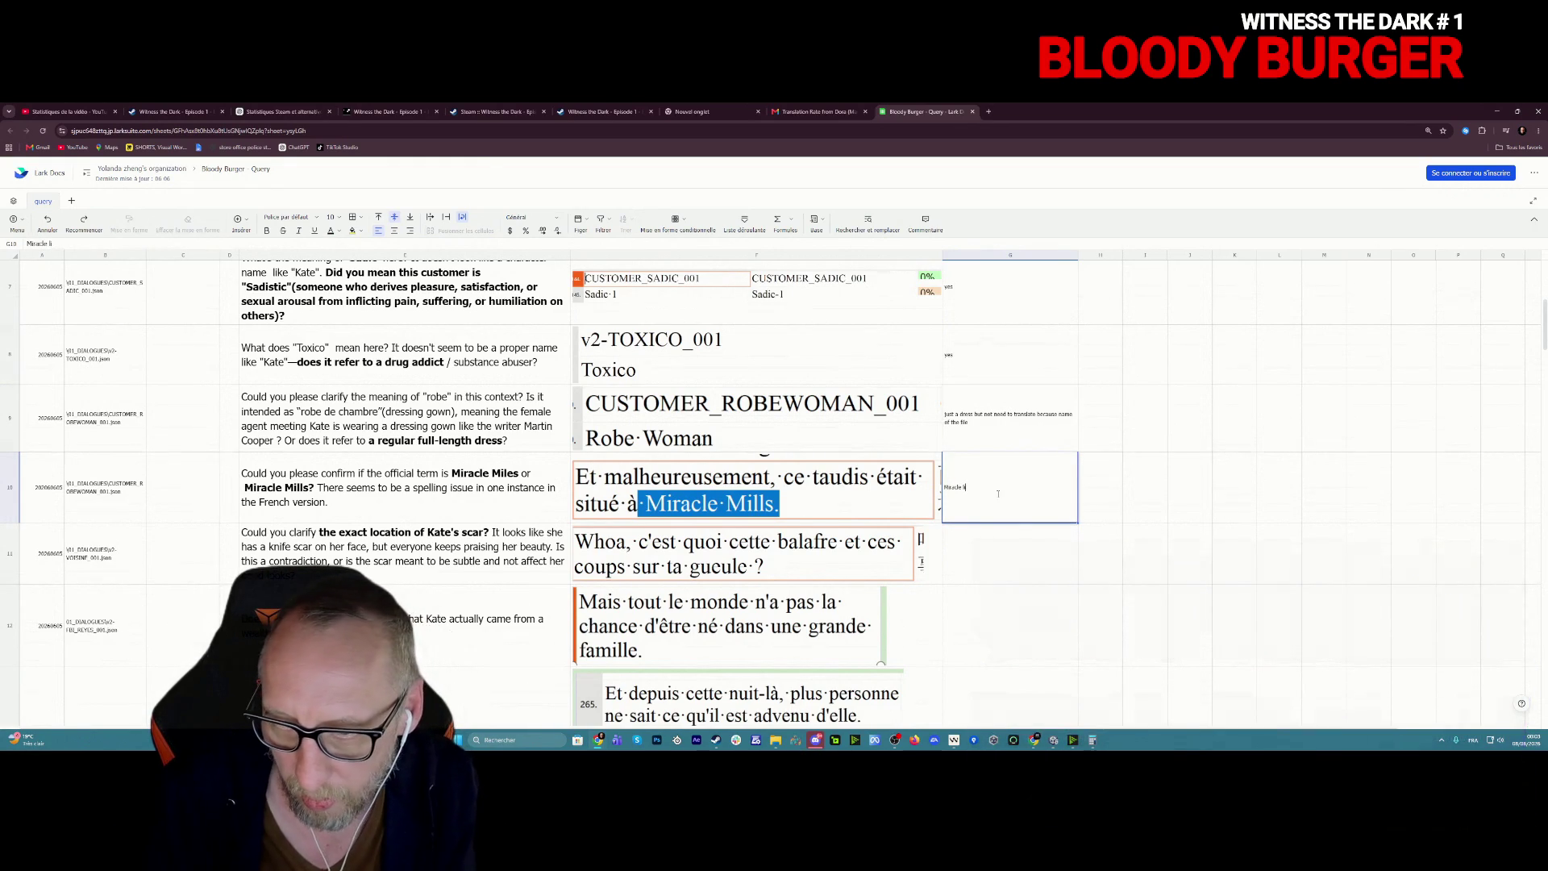
type("miles")
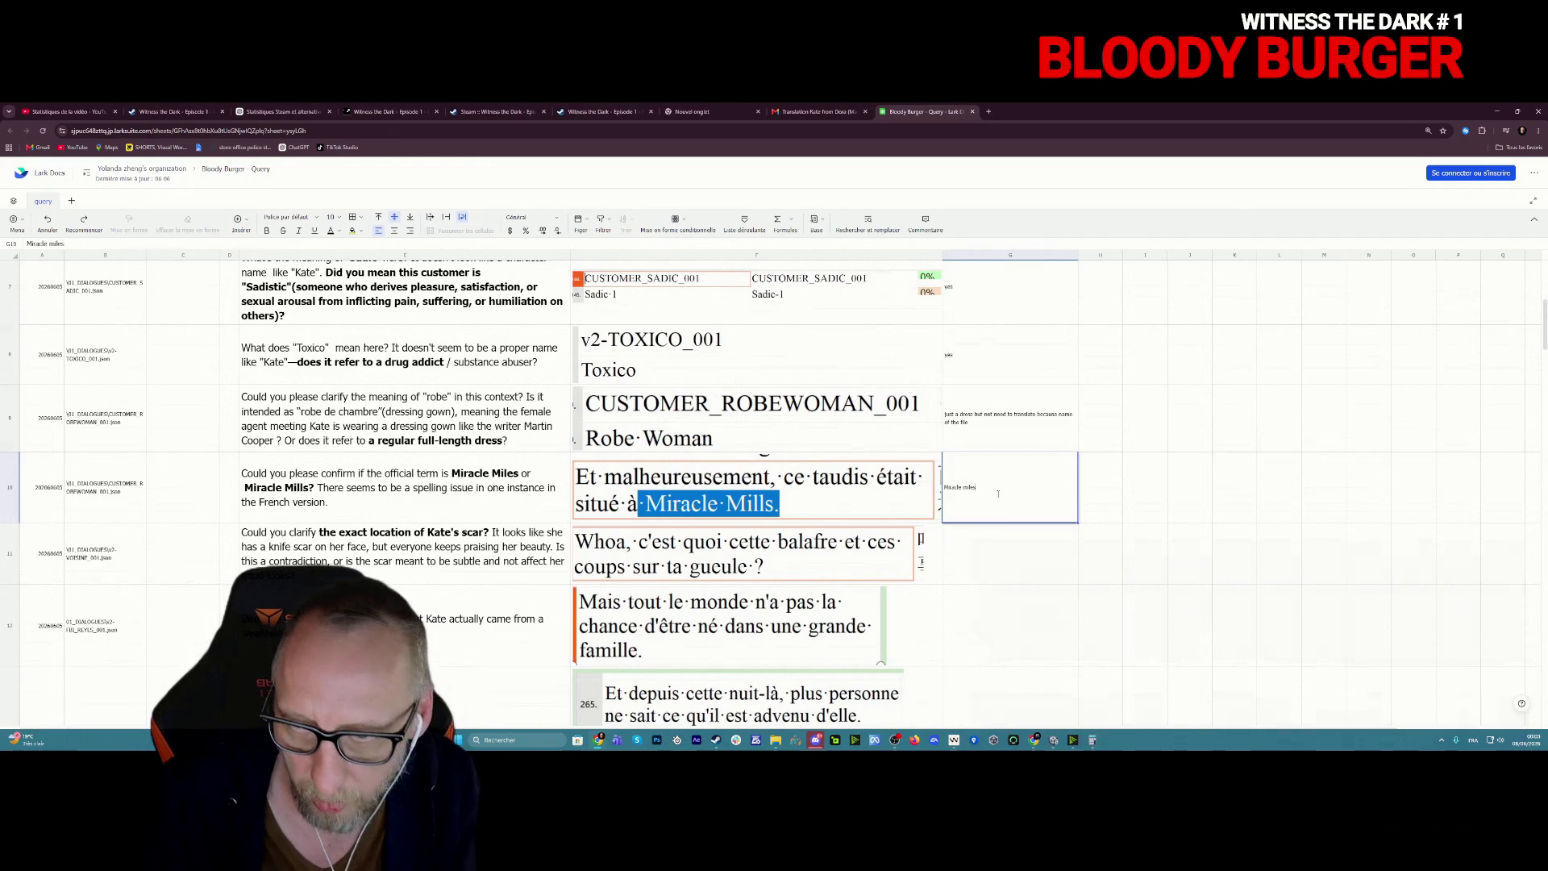
scroll(741, 399, "down", 3)
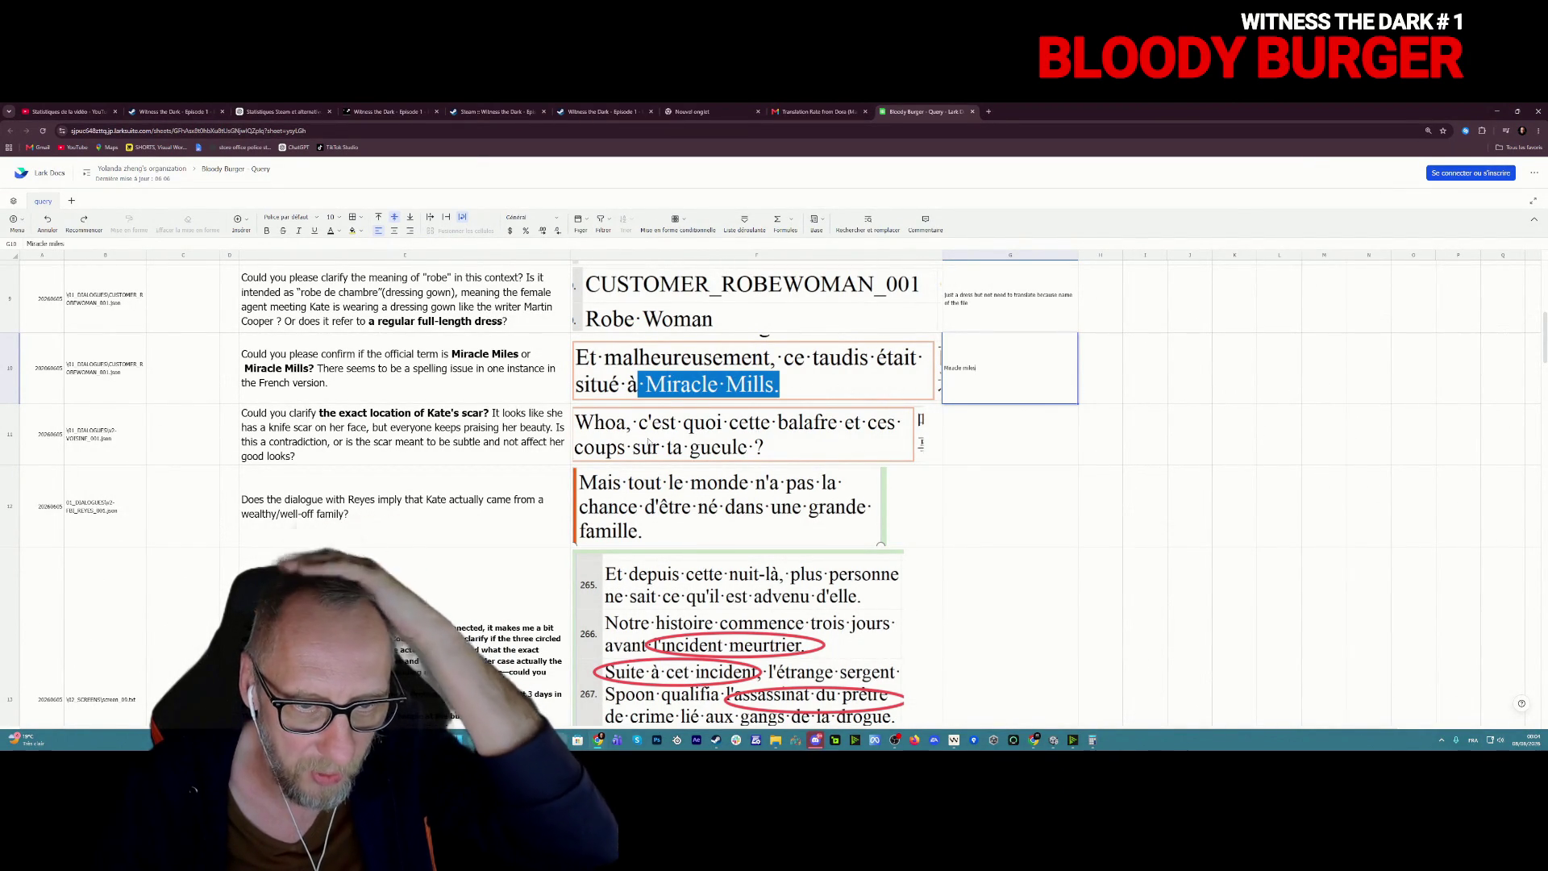
left_click(997, 435)
type("x")
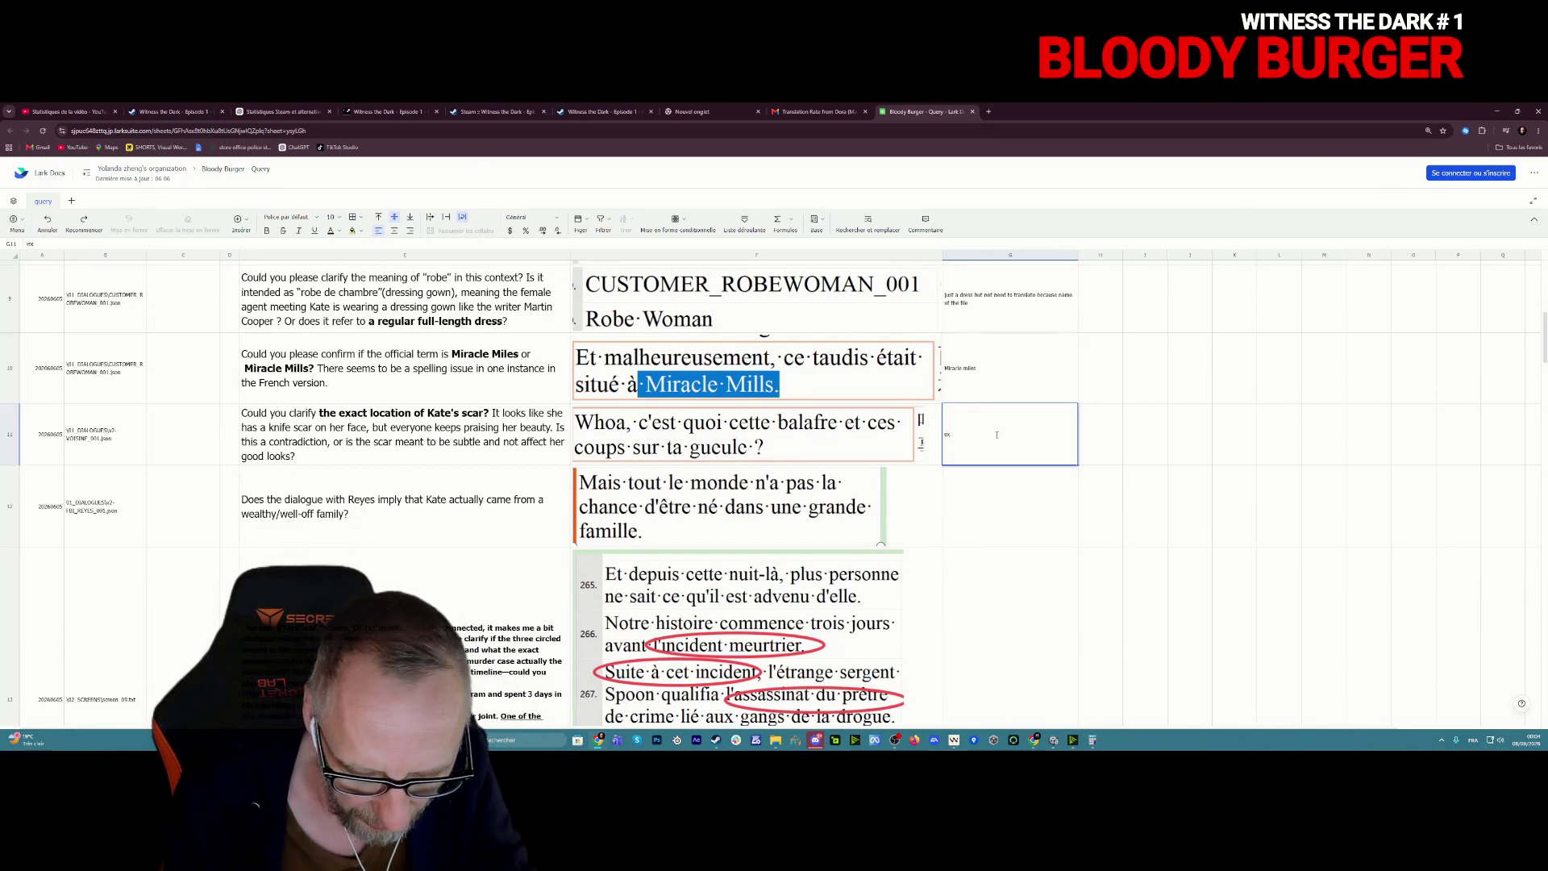
type("actly she")
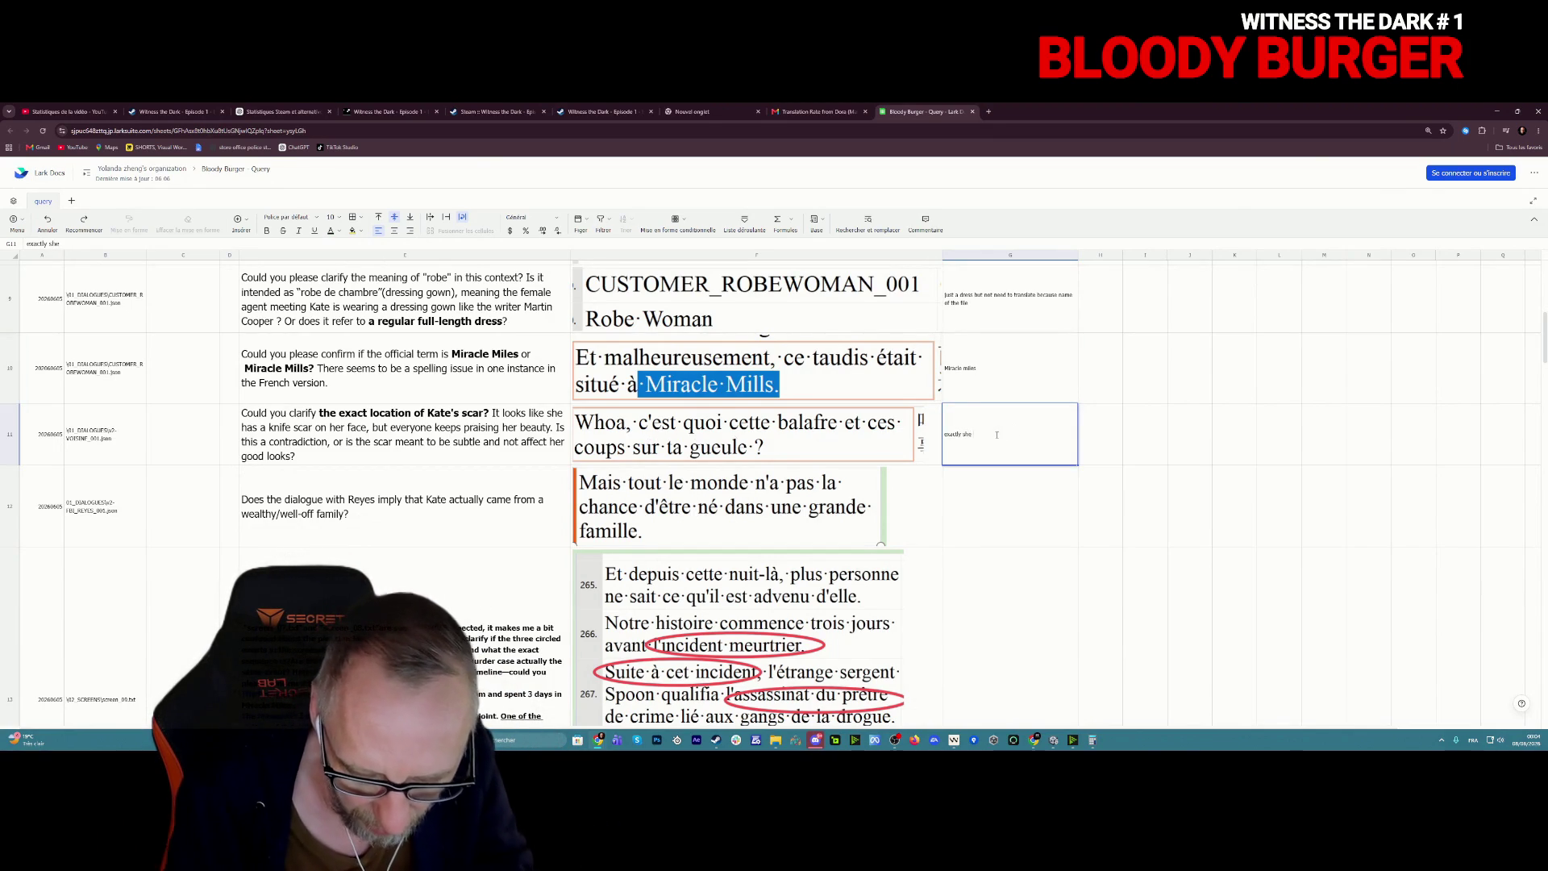
type(" have a scar")
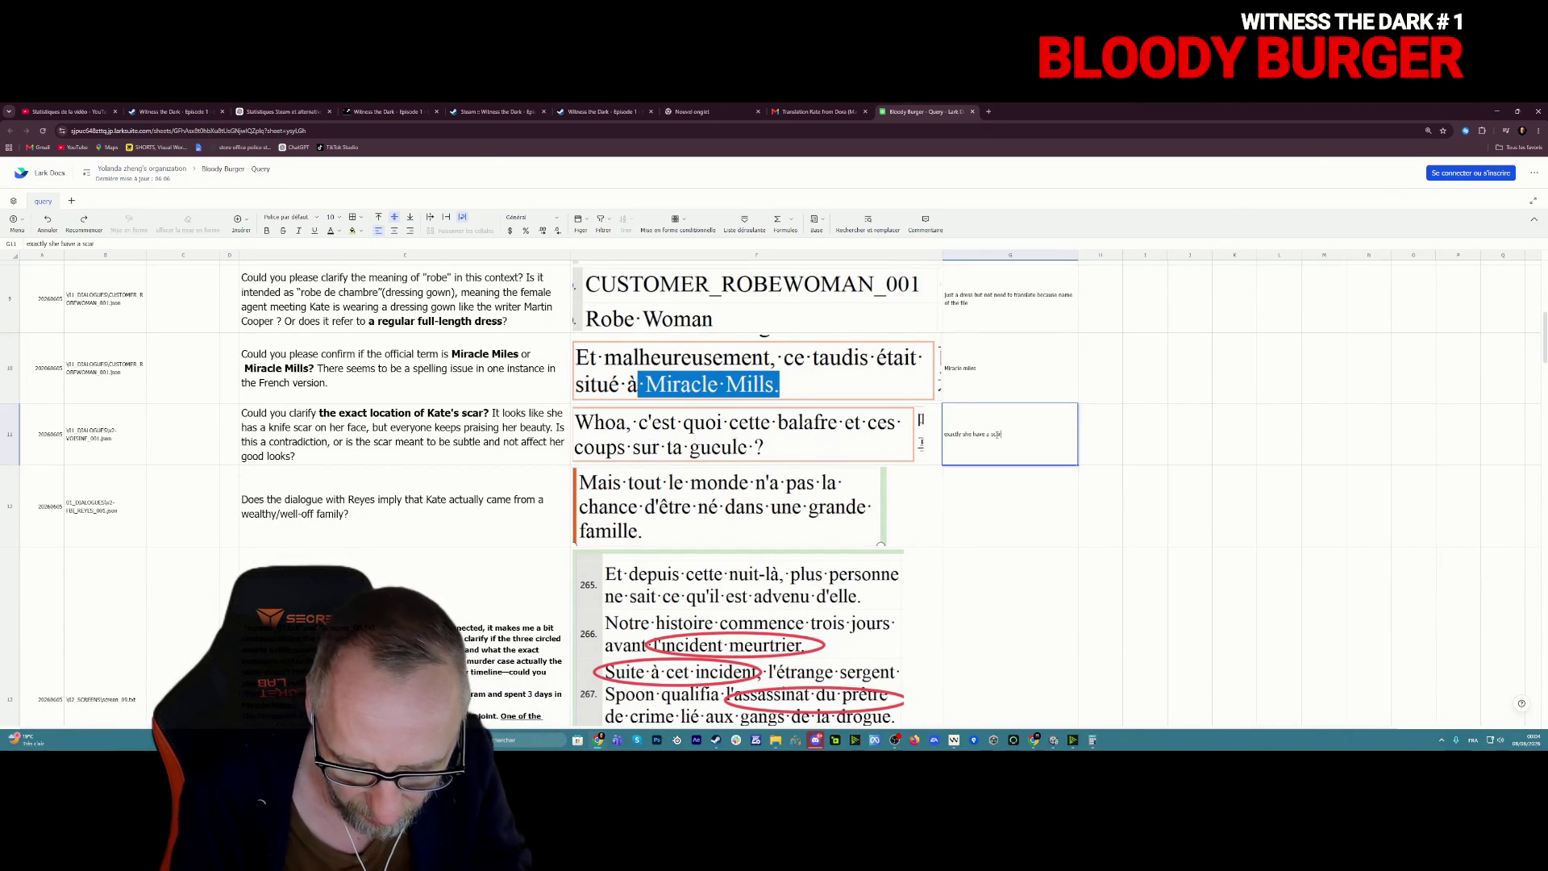
type(" but st")
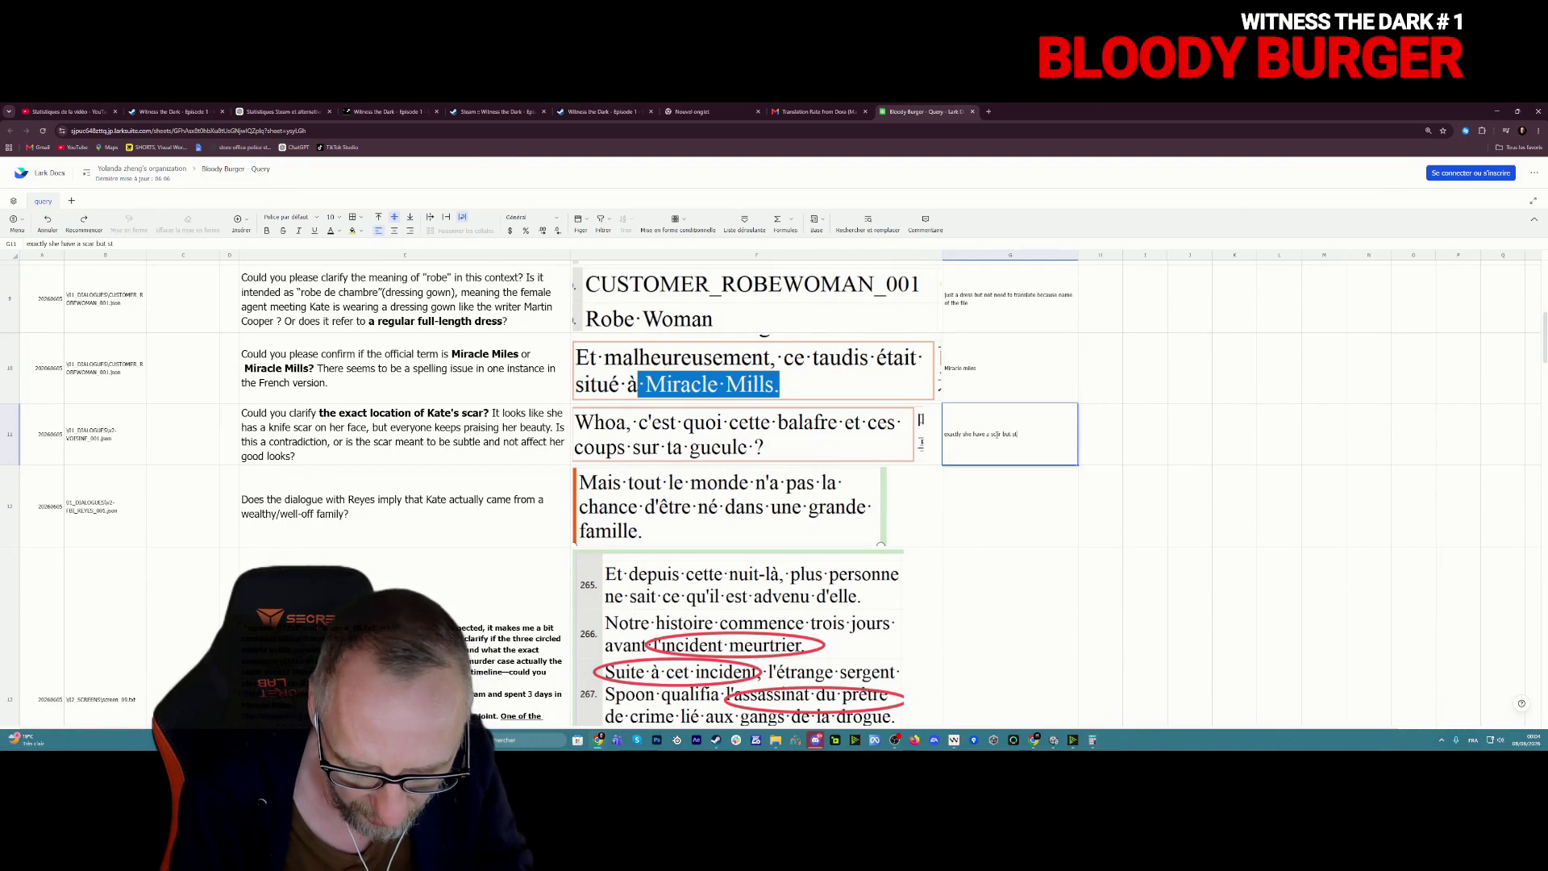
type("ay cute")
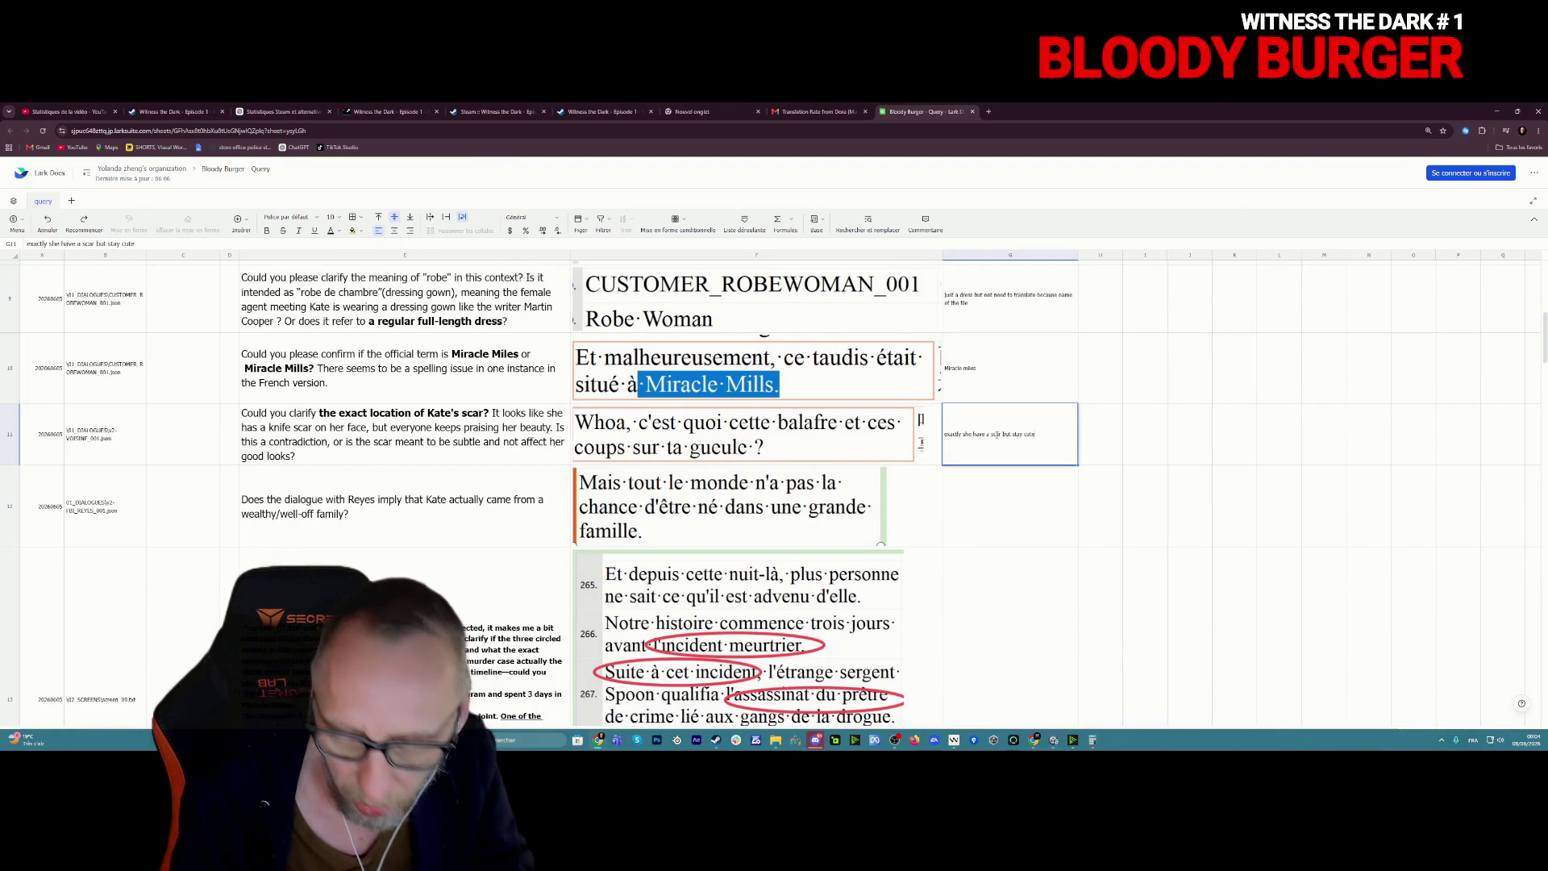
scroll(803, 488, "down", 1)
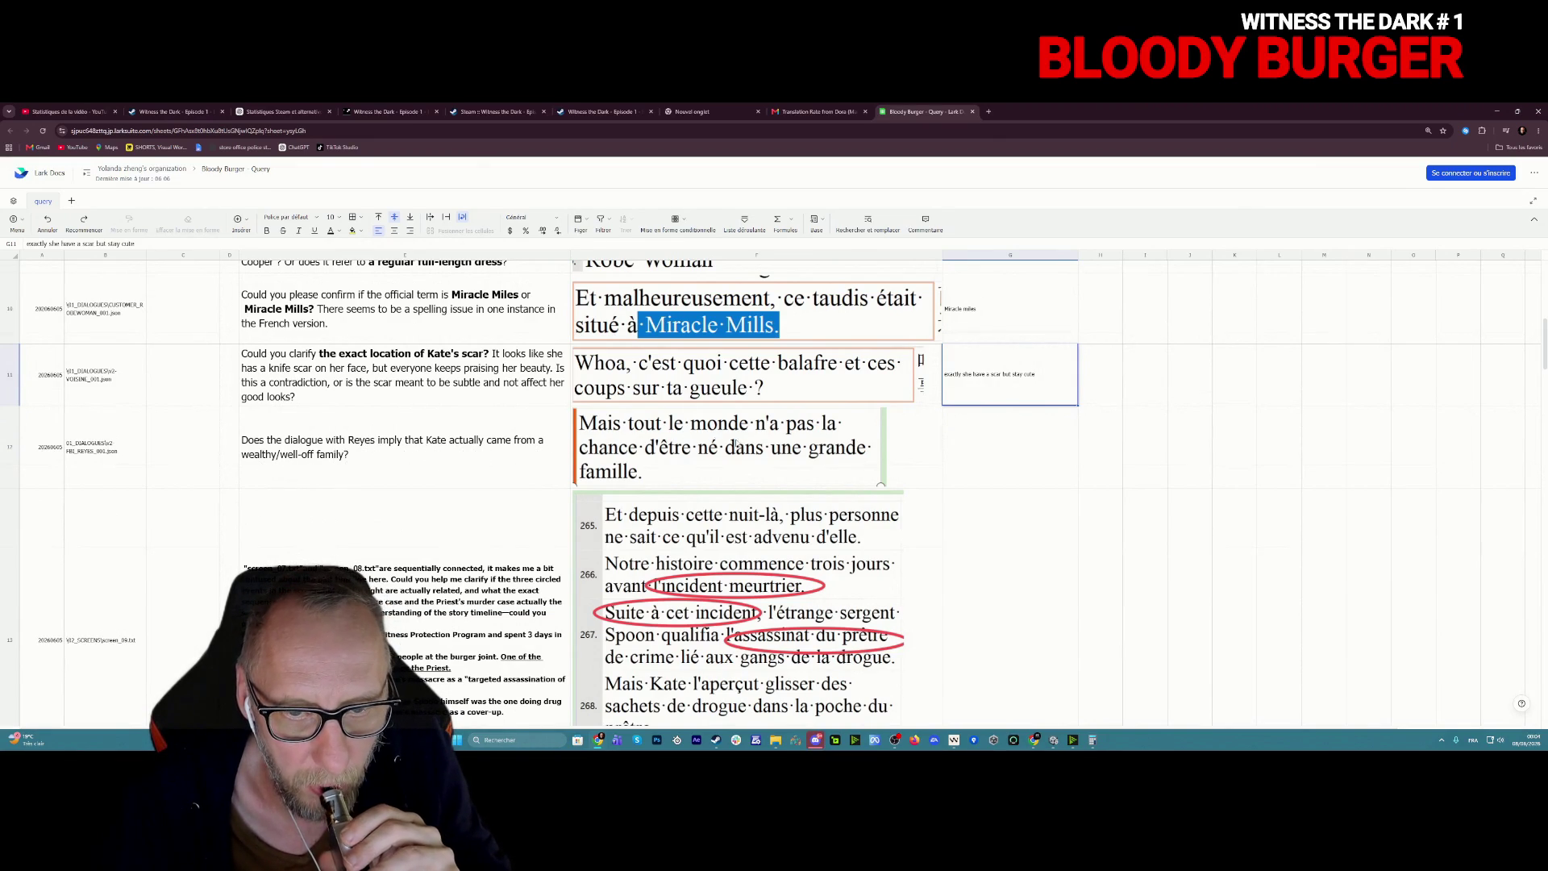
- Reply in G12 'yes like a rich with money big family' to confirm Kate's wealthy family
left_click(1002, 465)
type("yes like")
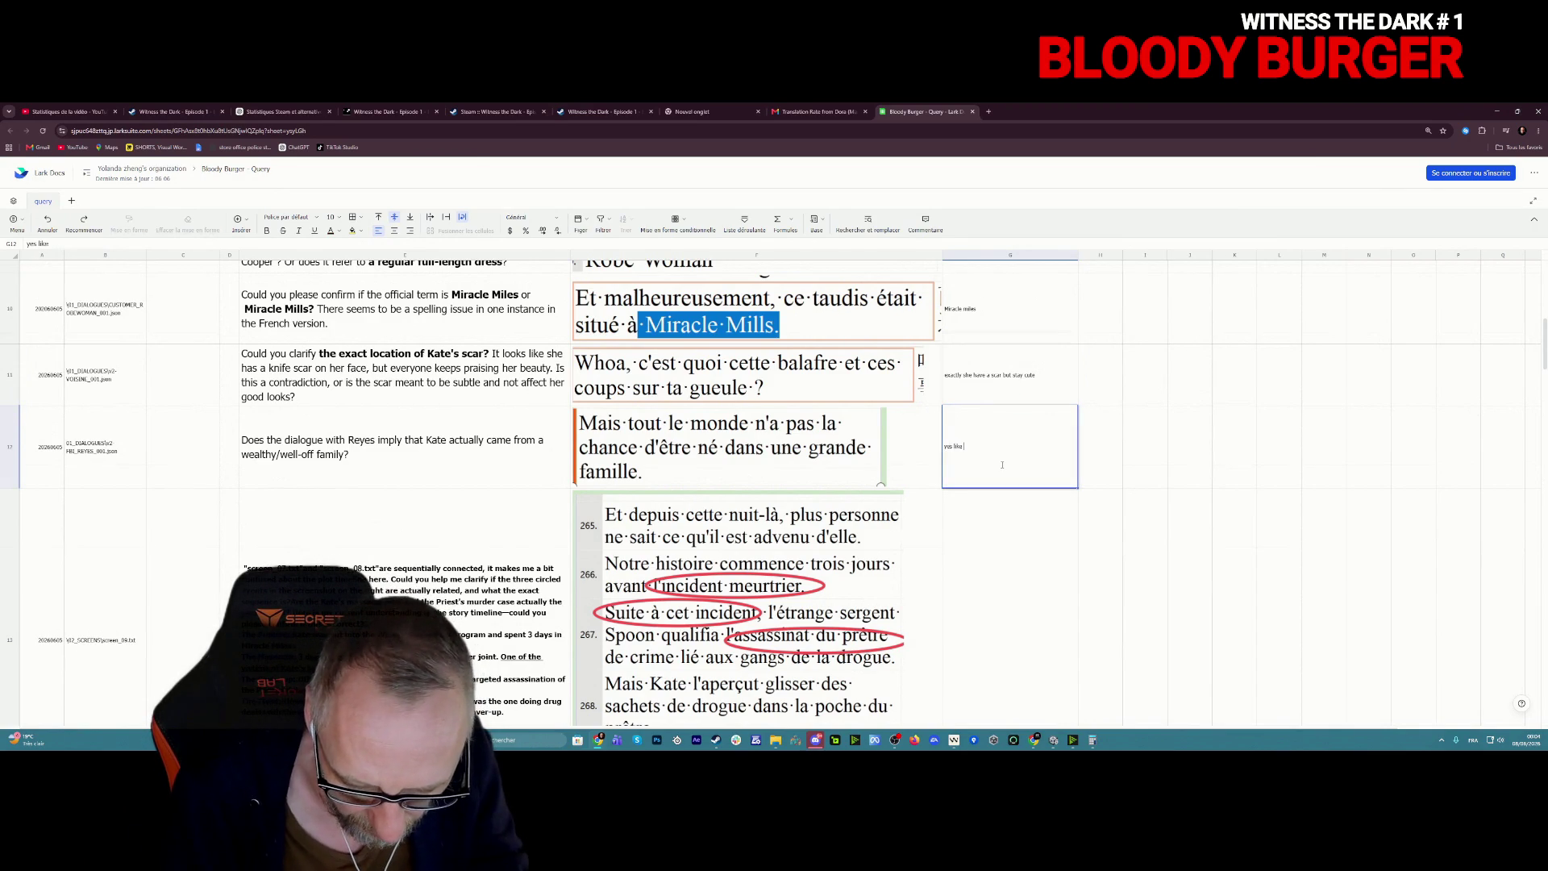
type(" a rich wit")
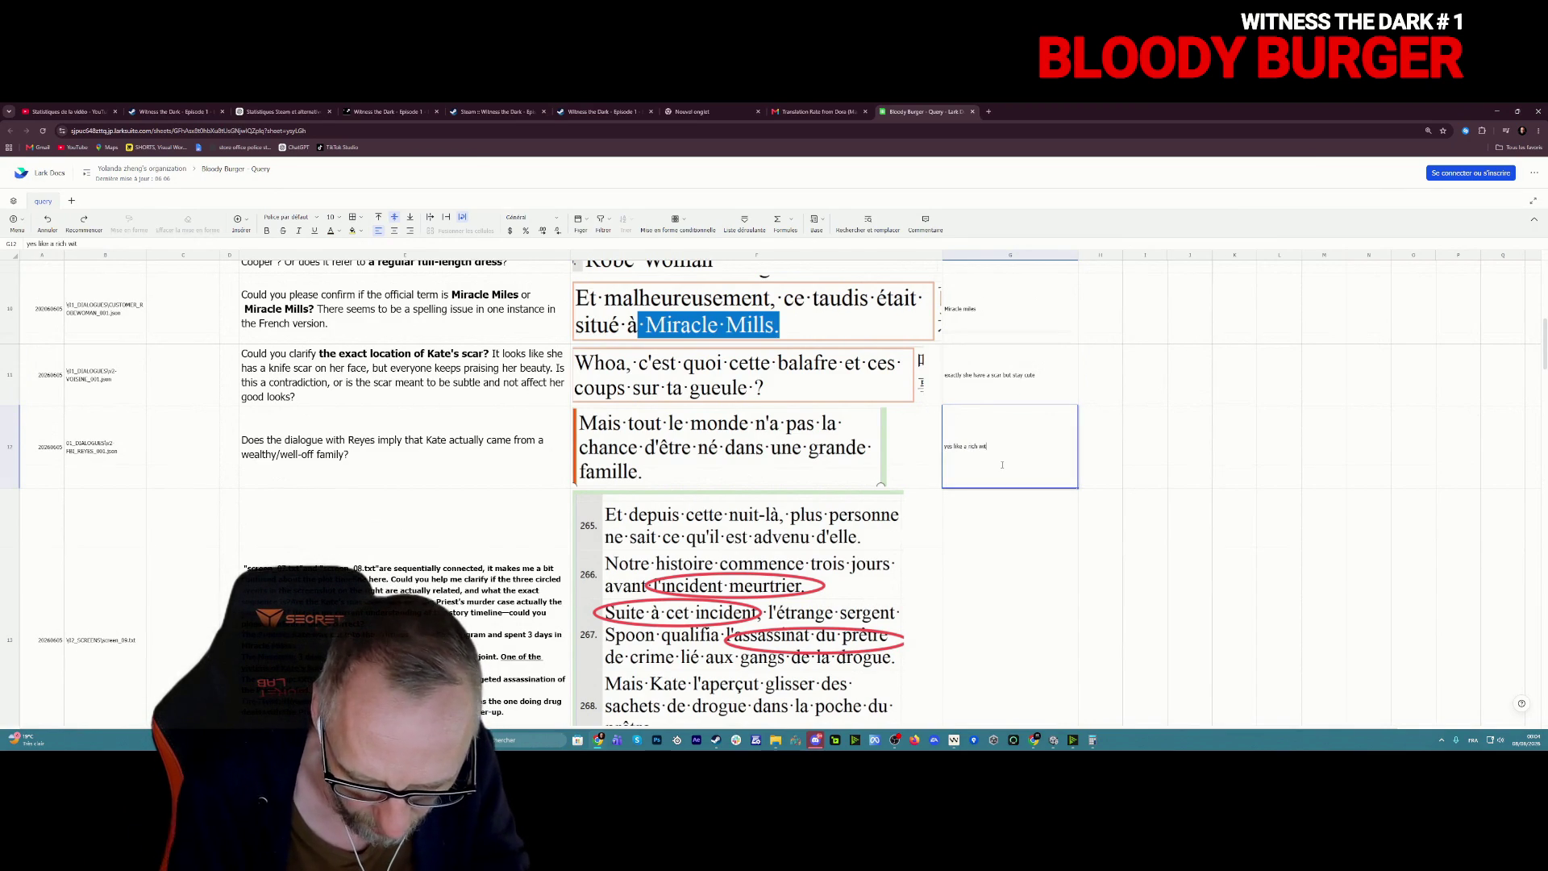
type("h money b")
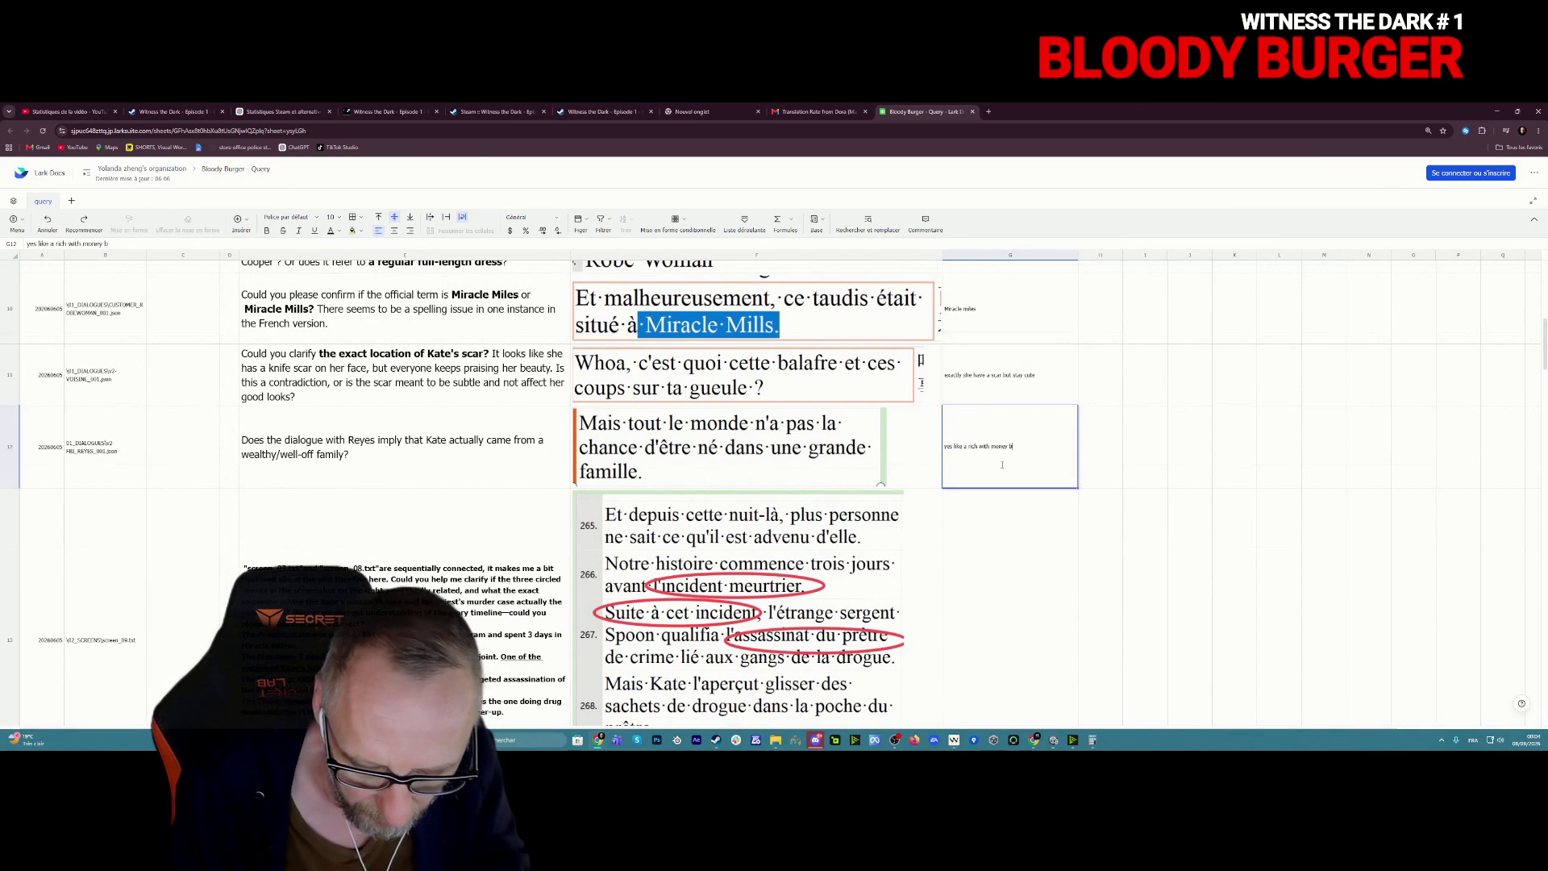
type("ig family")
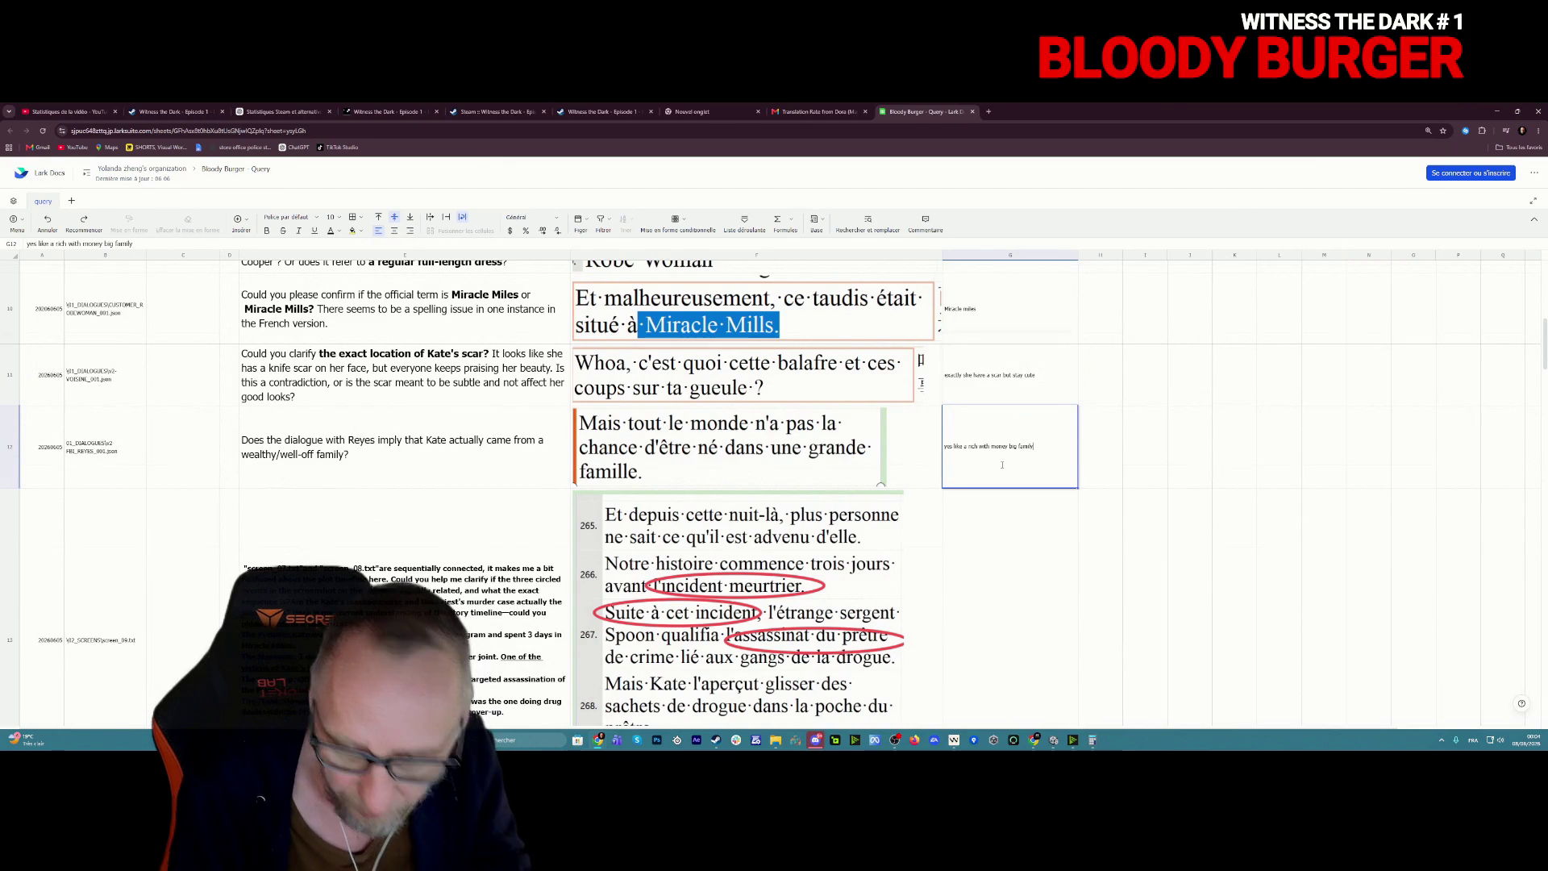
scroll(723, 552, "down", 3)
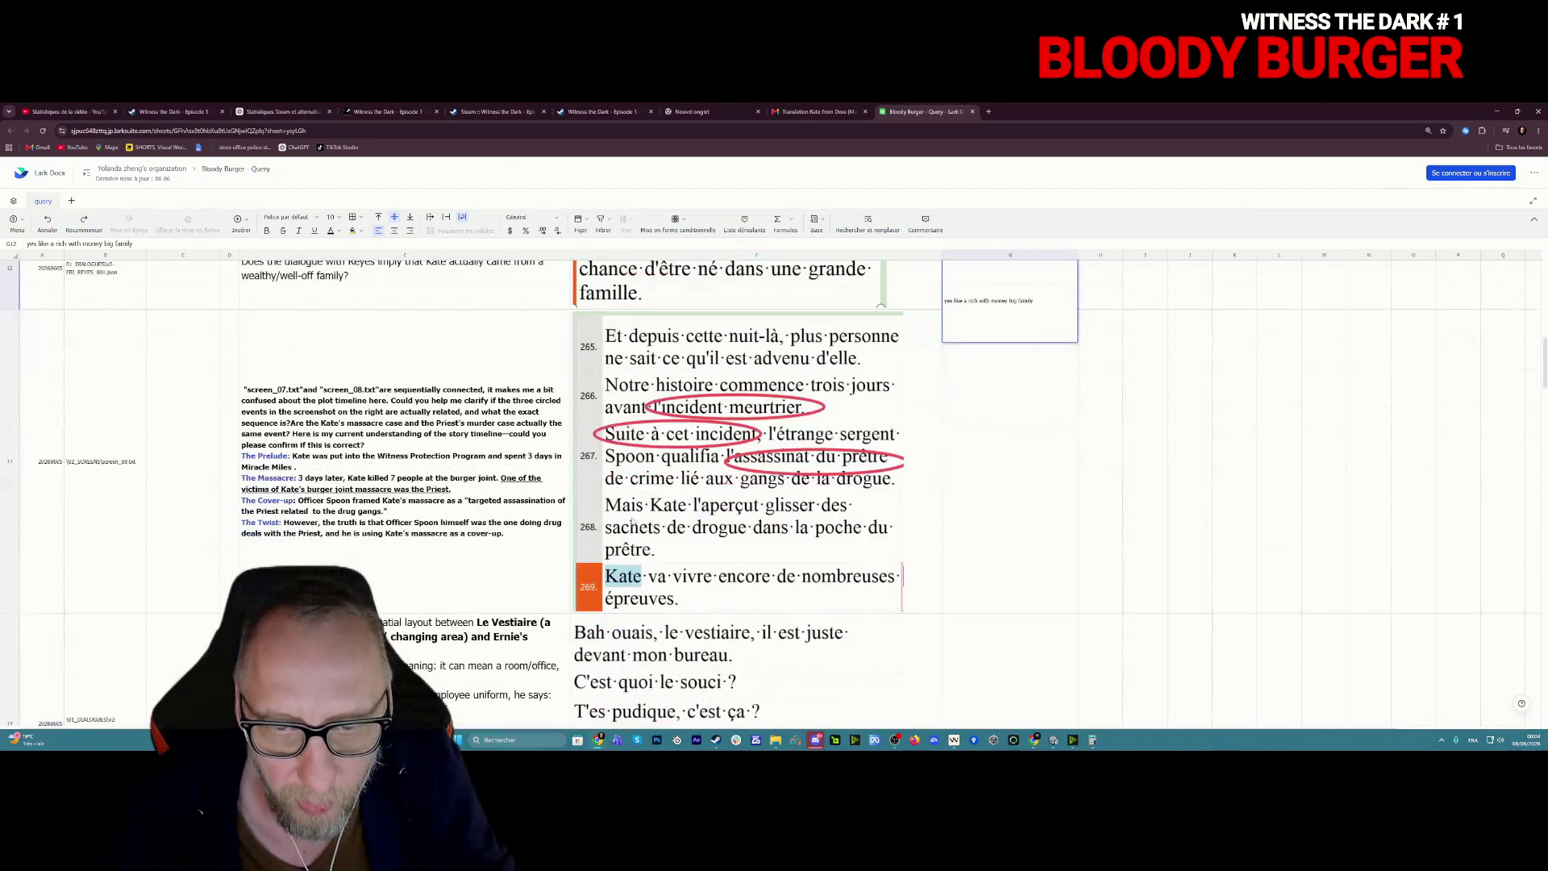
left_click(1023, 445)
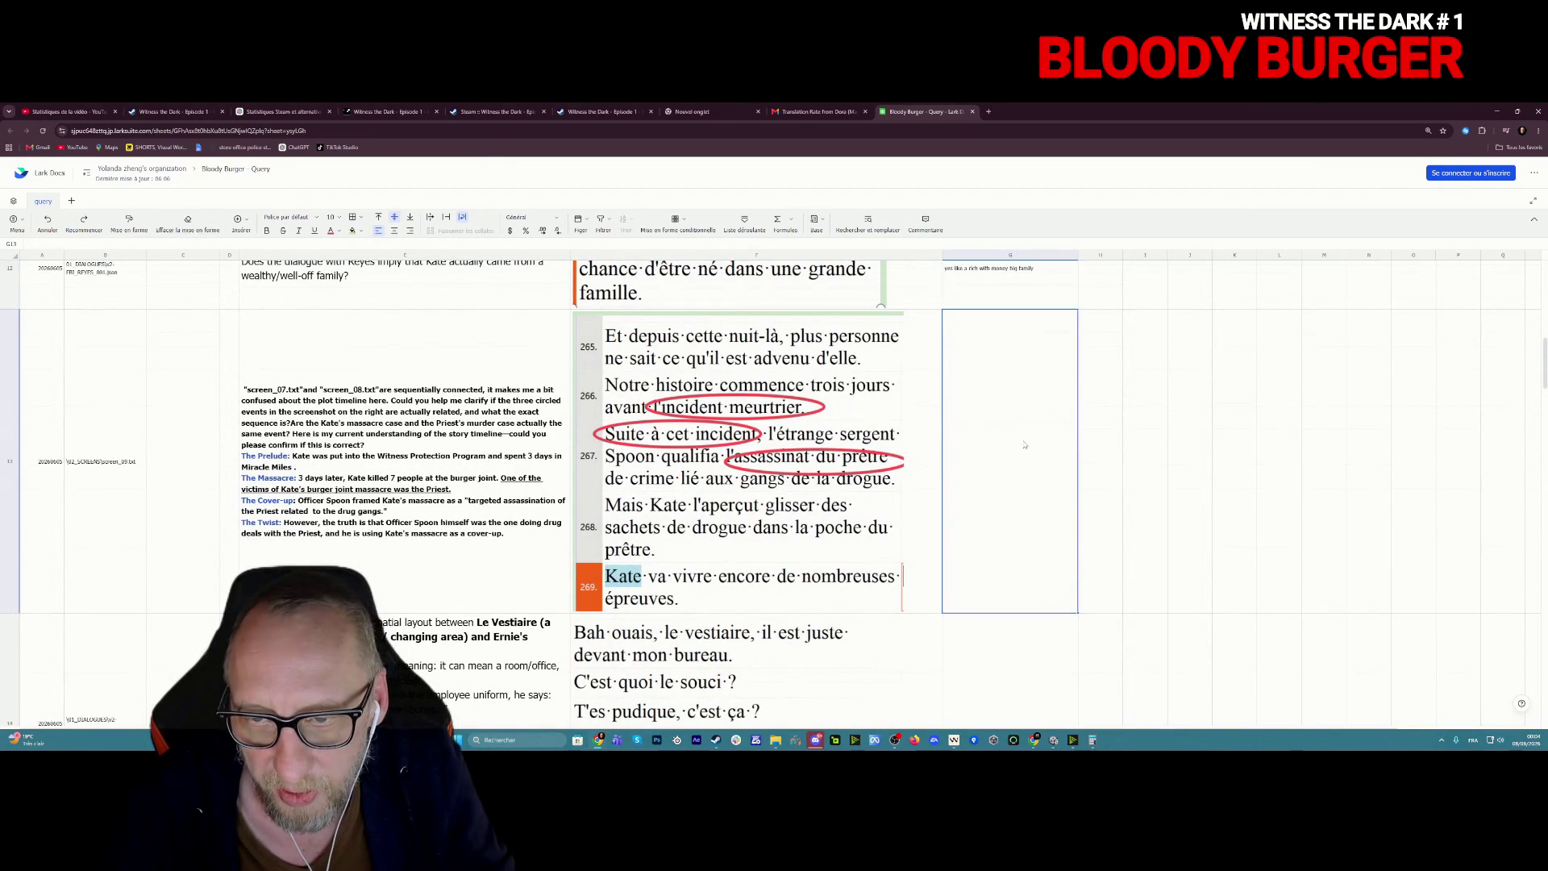
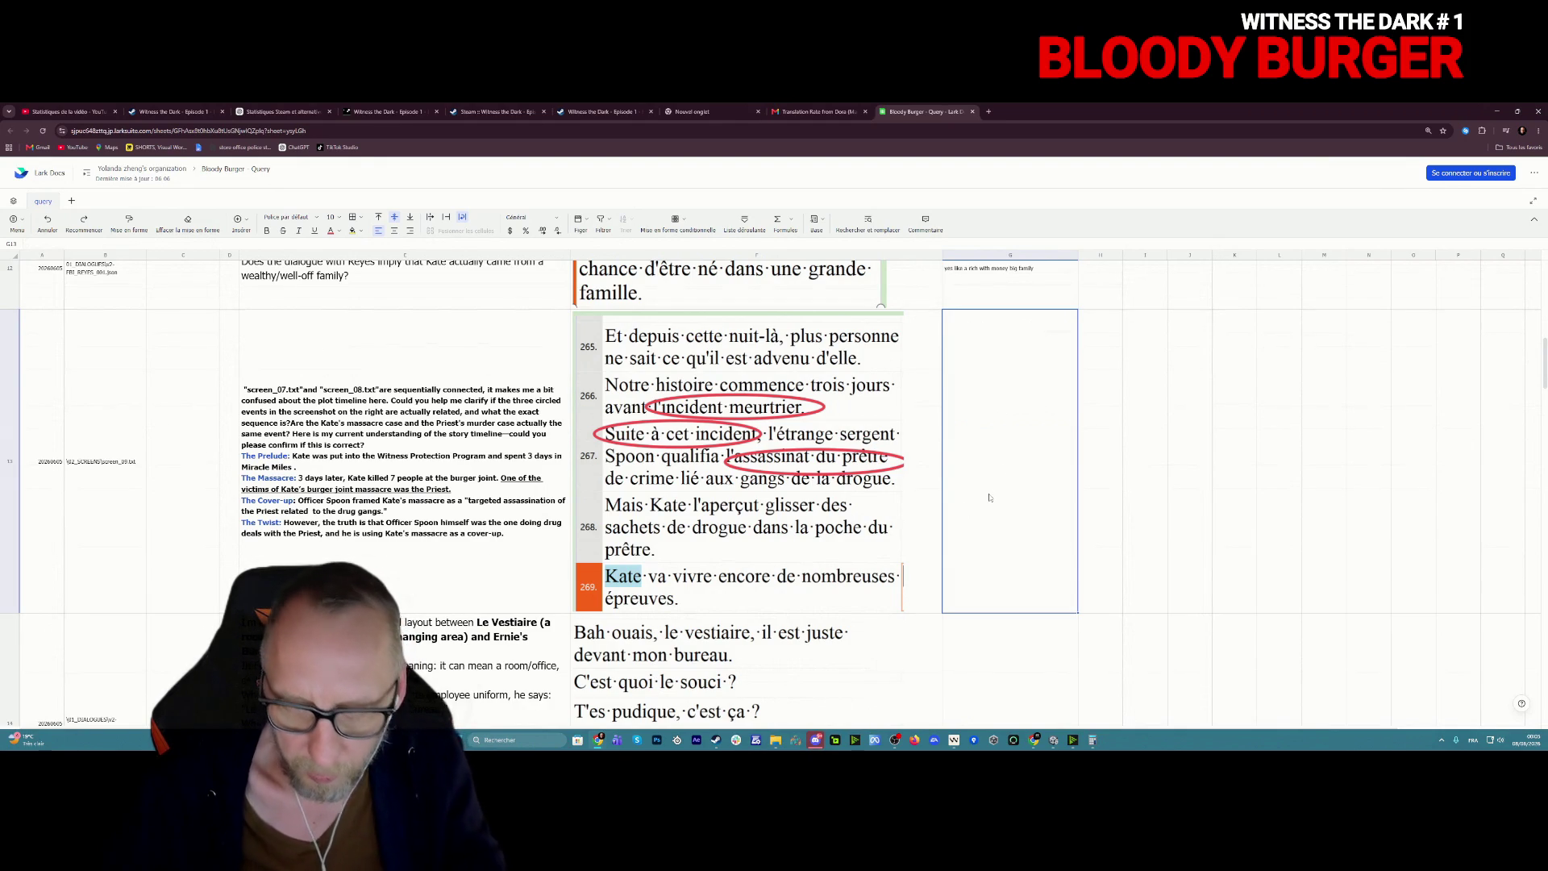
- In G13, explain that the priest incident only ends the demo and the 7 killings aren't in it
type("exactly but")
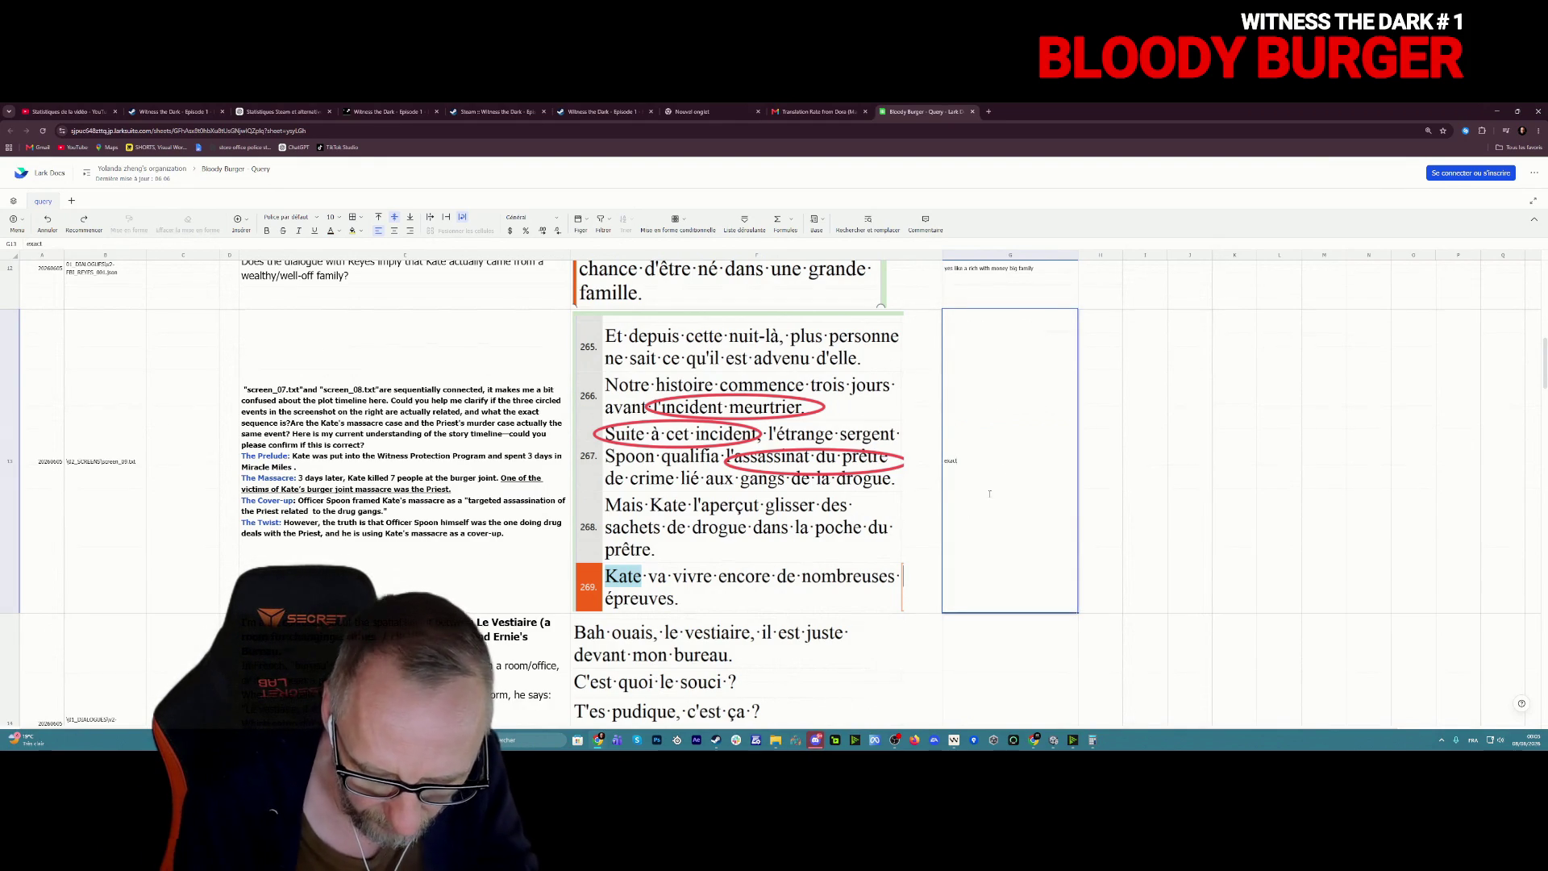
type(" pr")
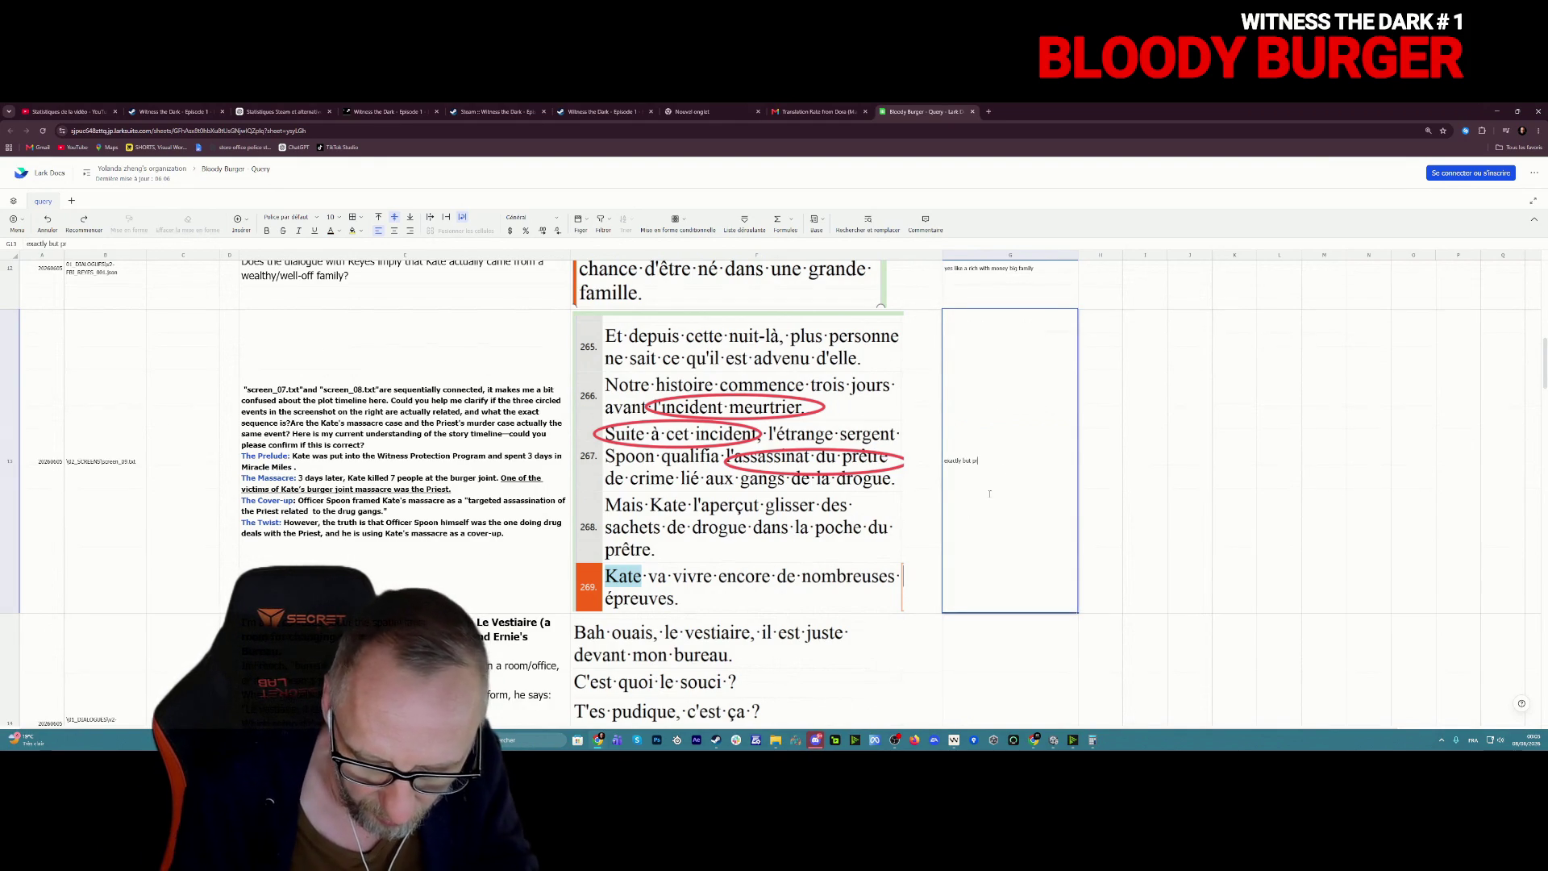
type("iest inci")
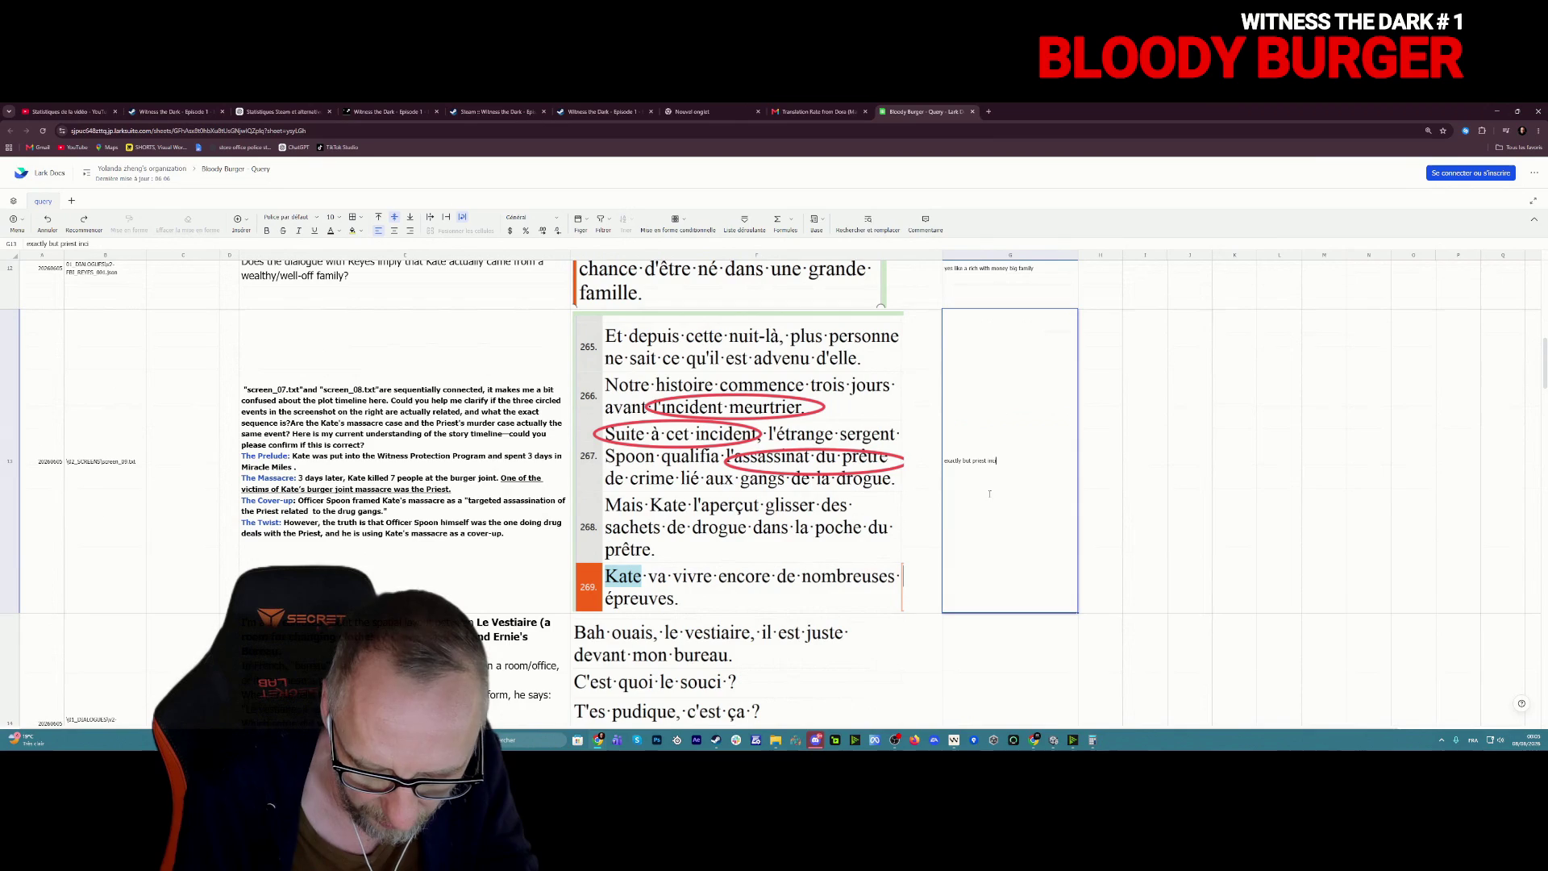
type("dent is just the end of demo ")
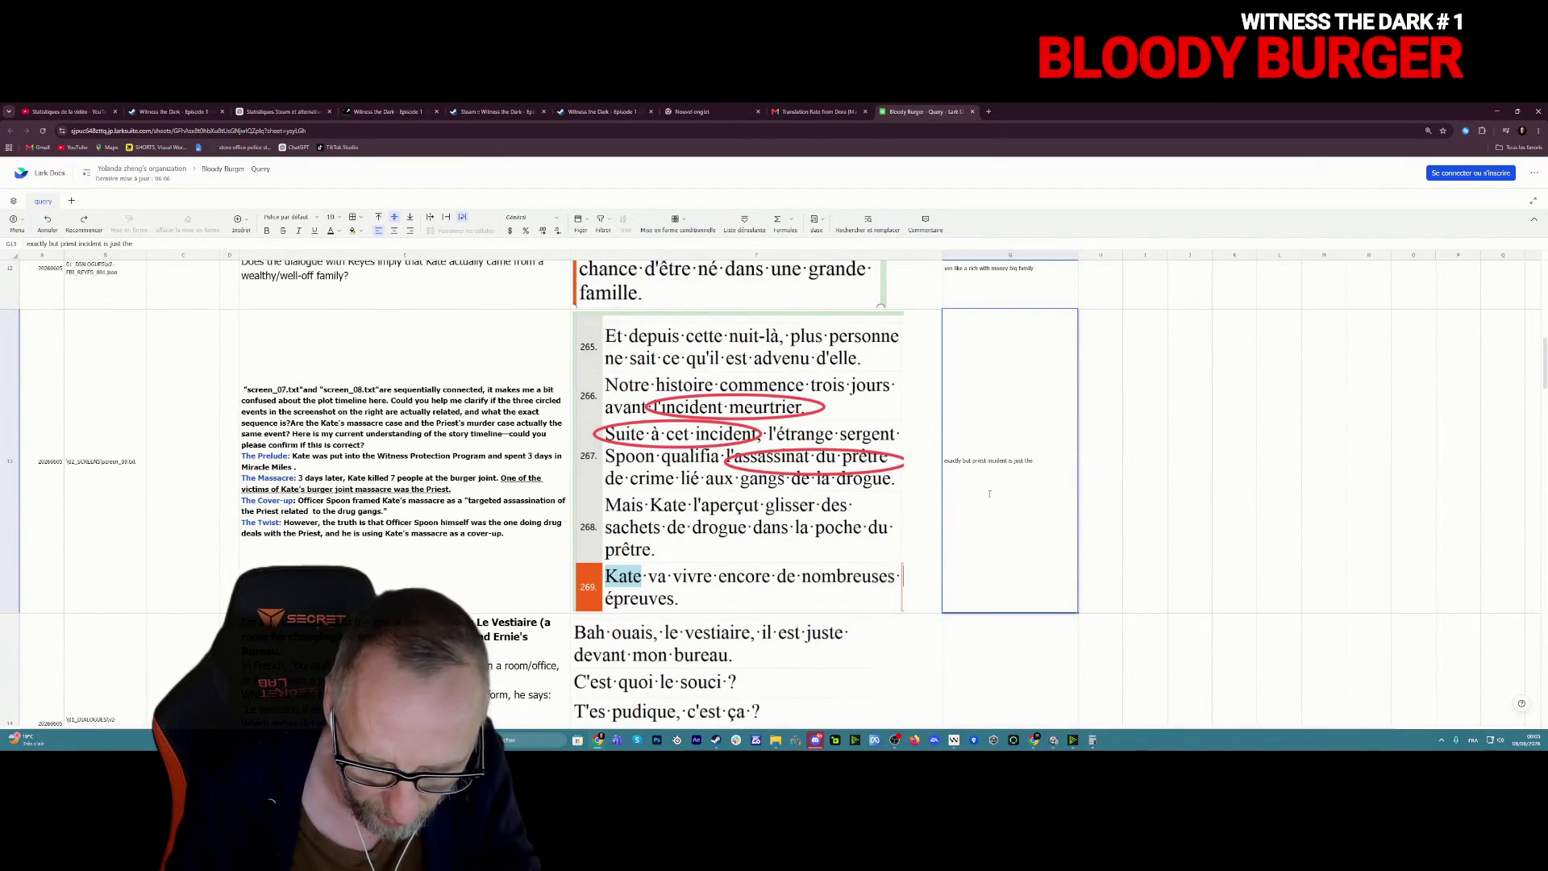
type(", demo is not the final release game with the")
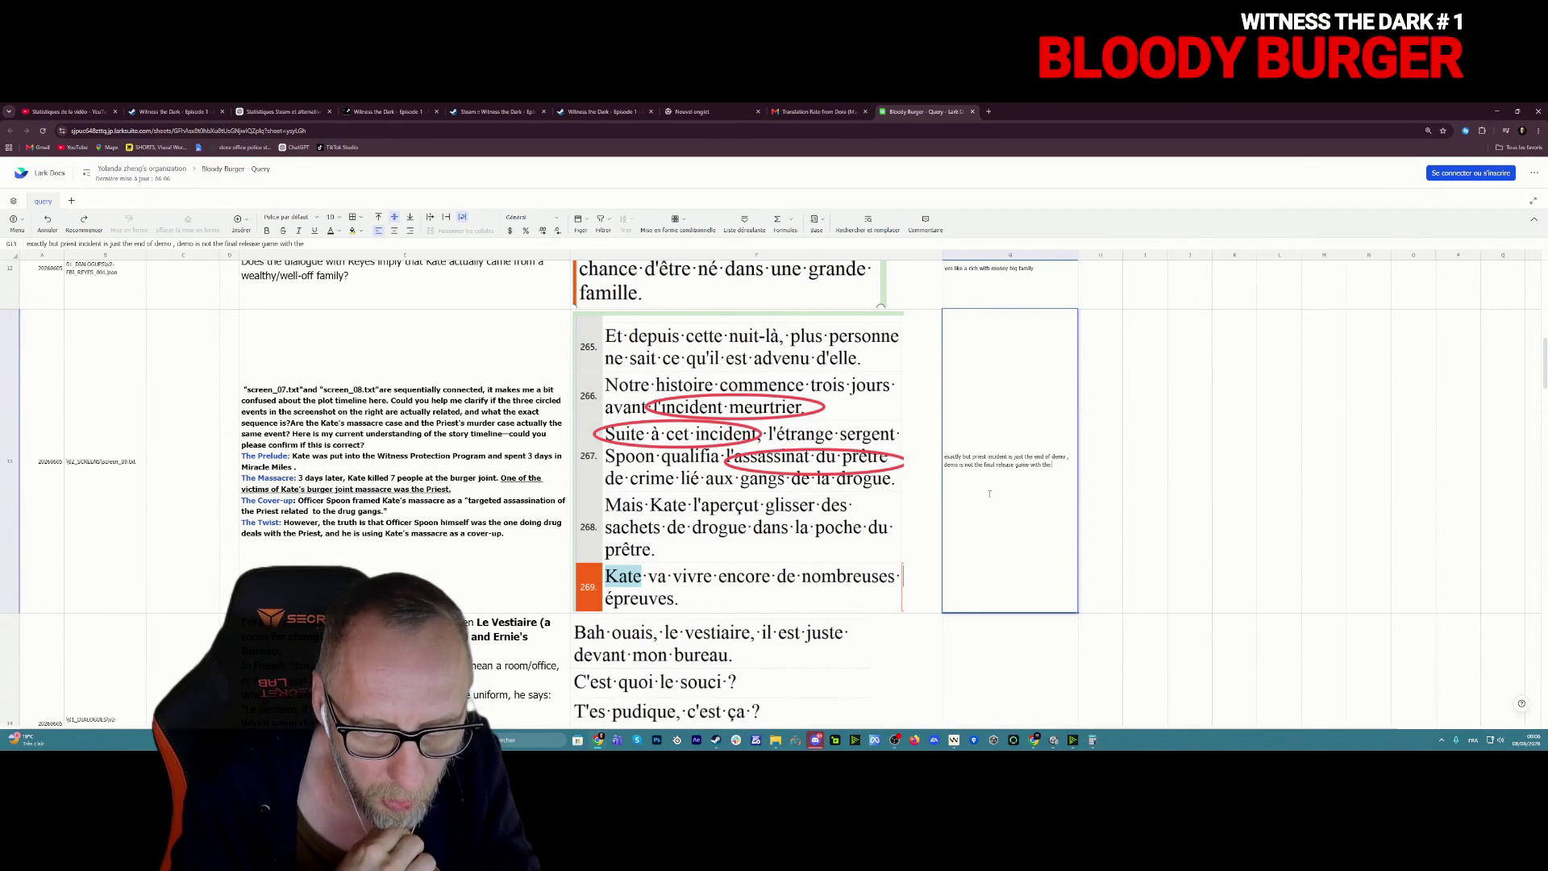
type("7 pe")
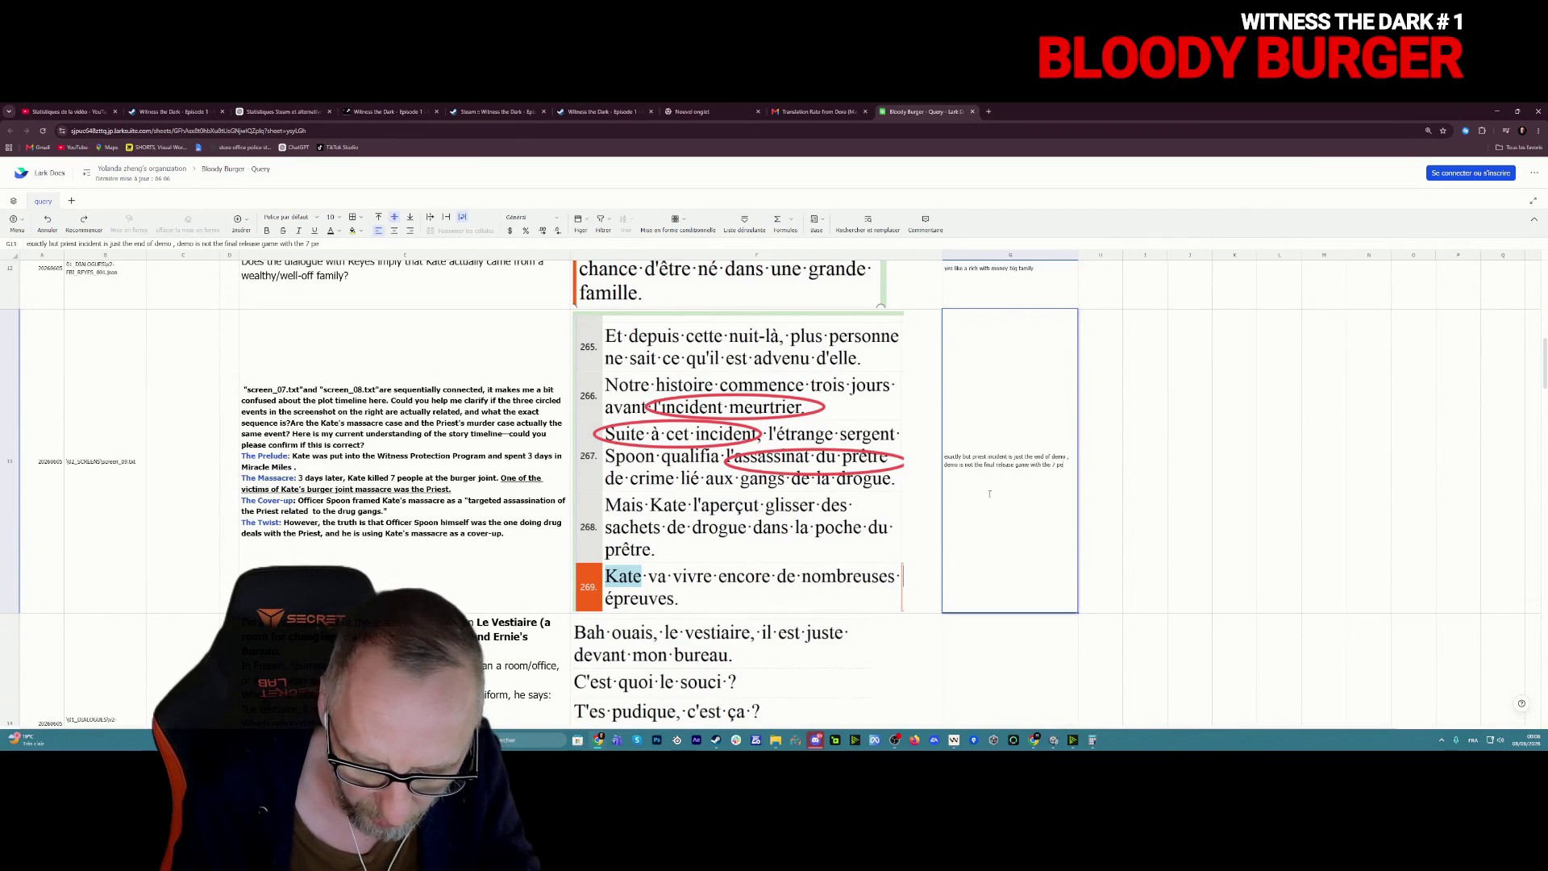
type("ople killed , no")
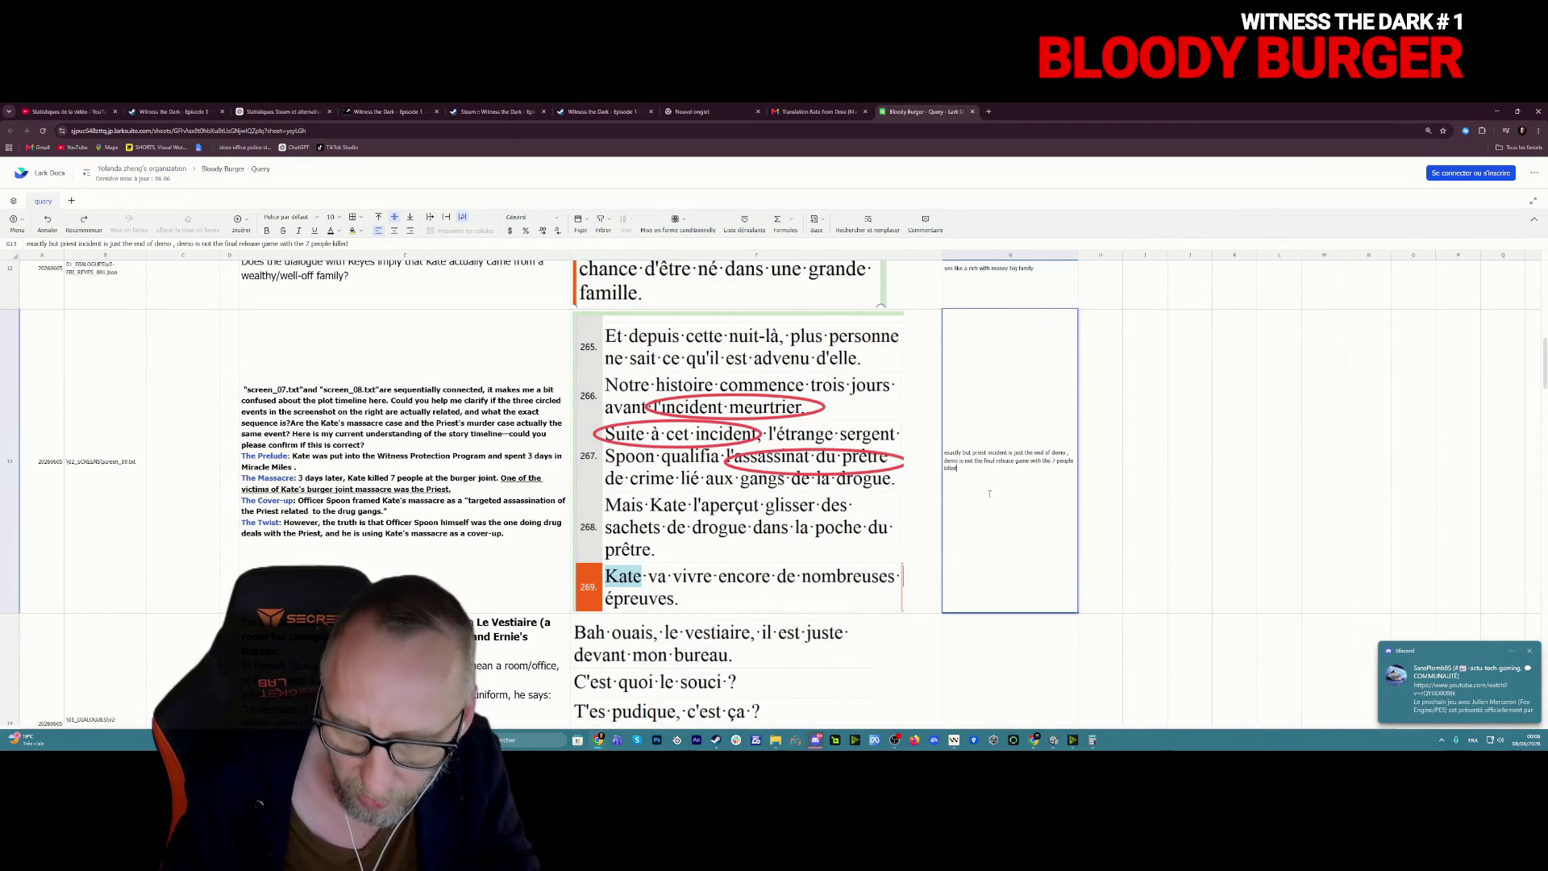
type("t in the d")
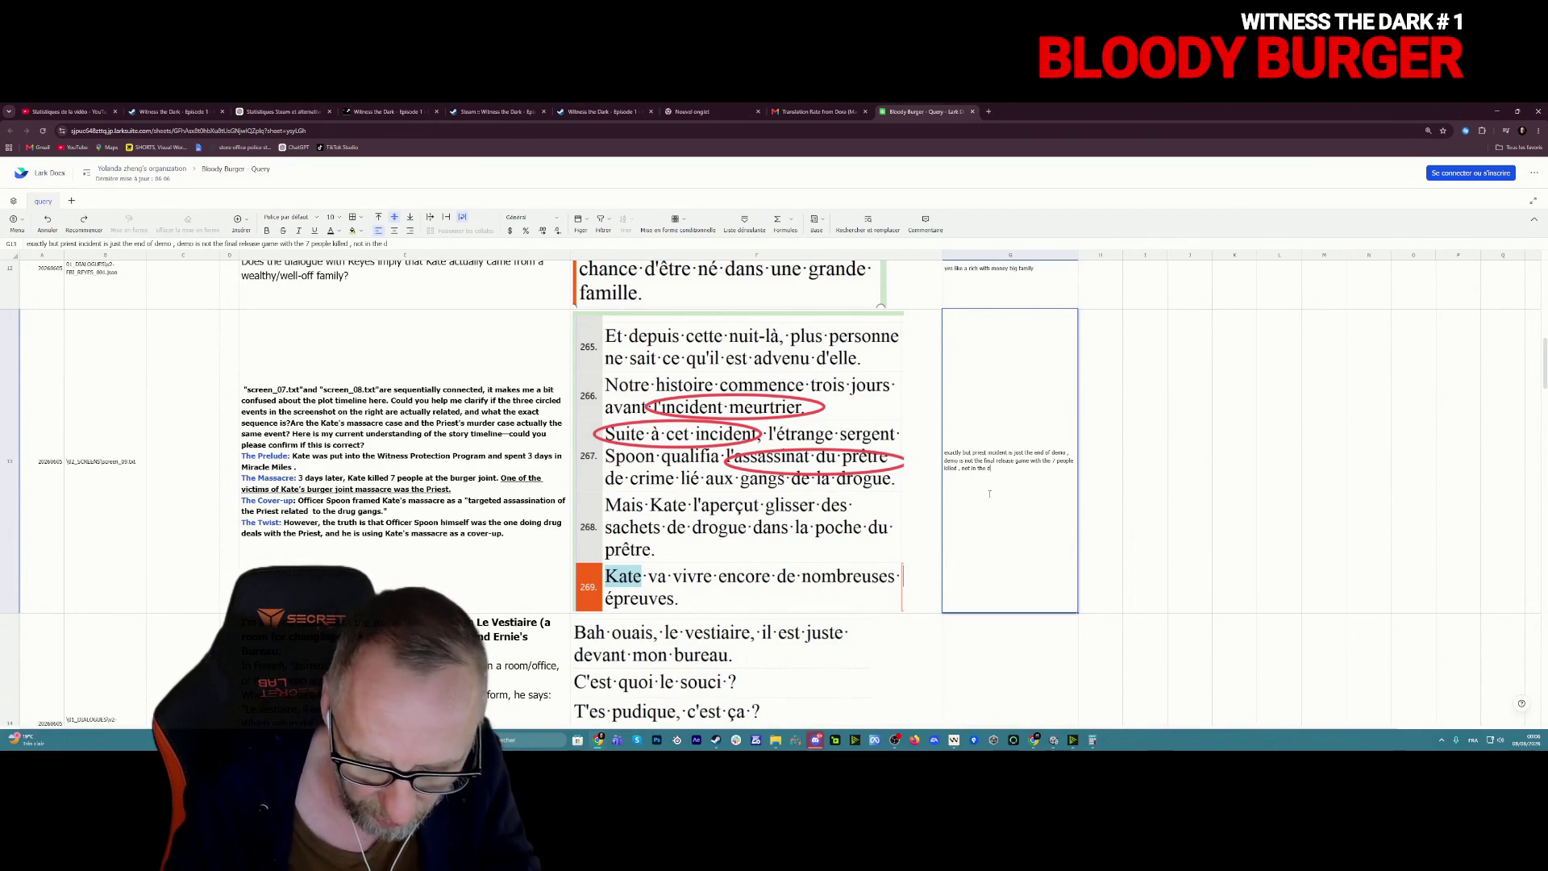
type("emo")
scroll(203, 538, "down", 2)
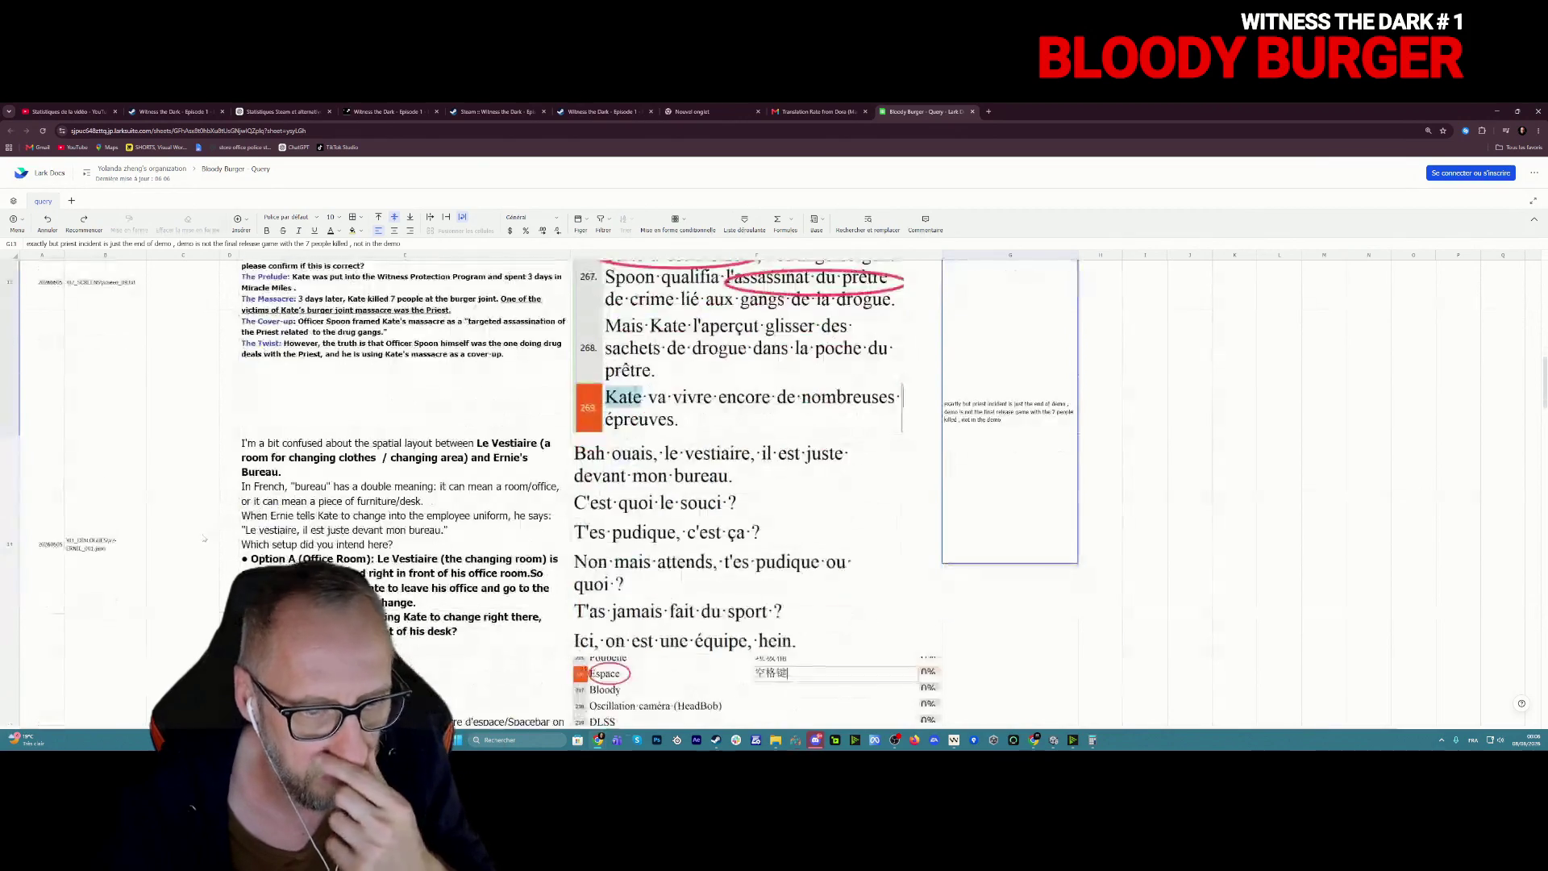
- Enter 'options B' in G14 beside the Vestiaire and Ernie's Bureau layout query
scroll(203, 537, "down", 1)
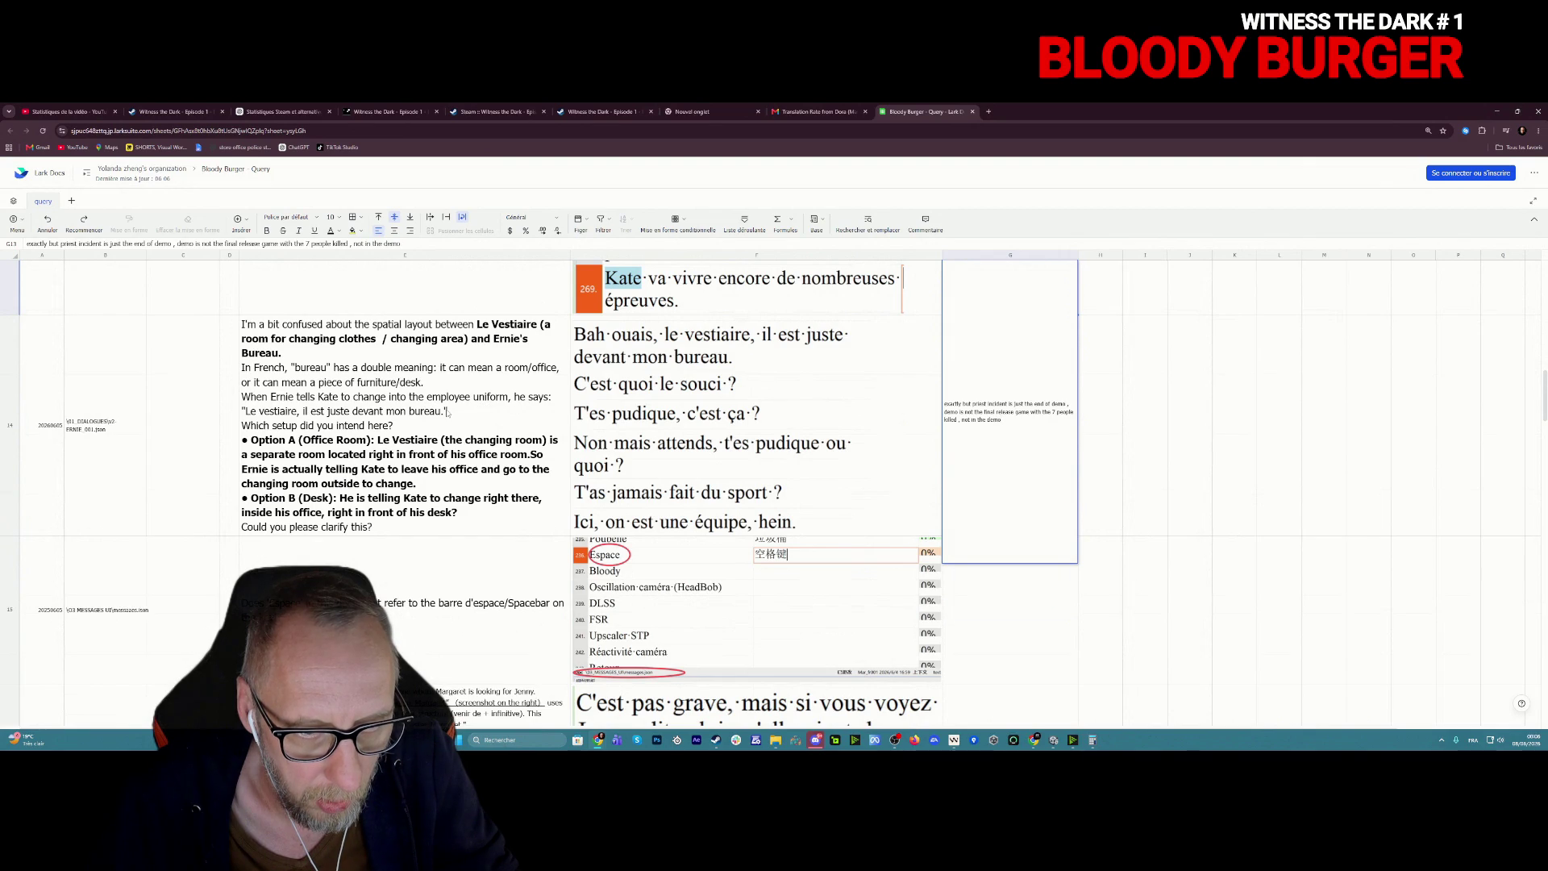
left_click(254, 499)
left_click(999, 449)
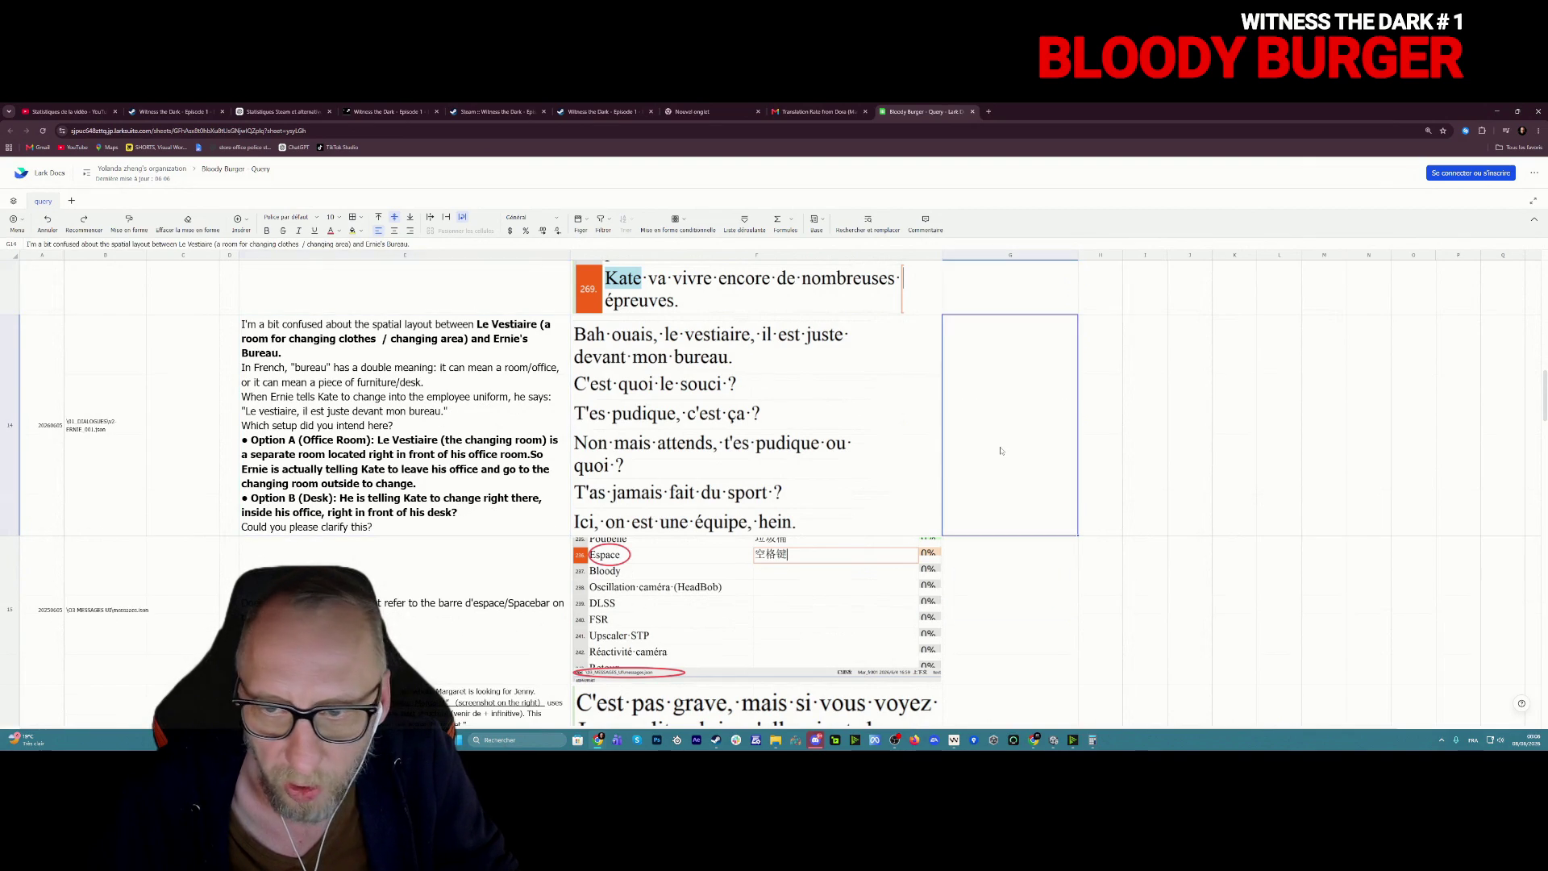
type("op^^tion,s")
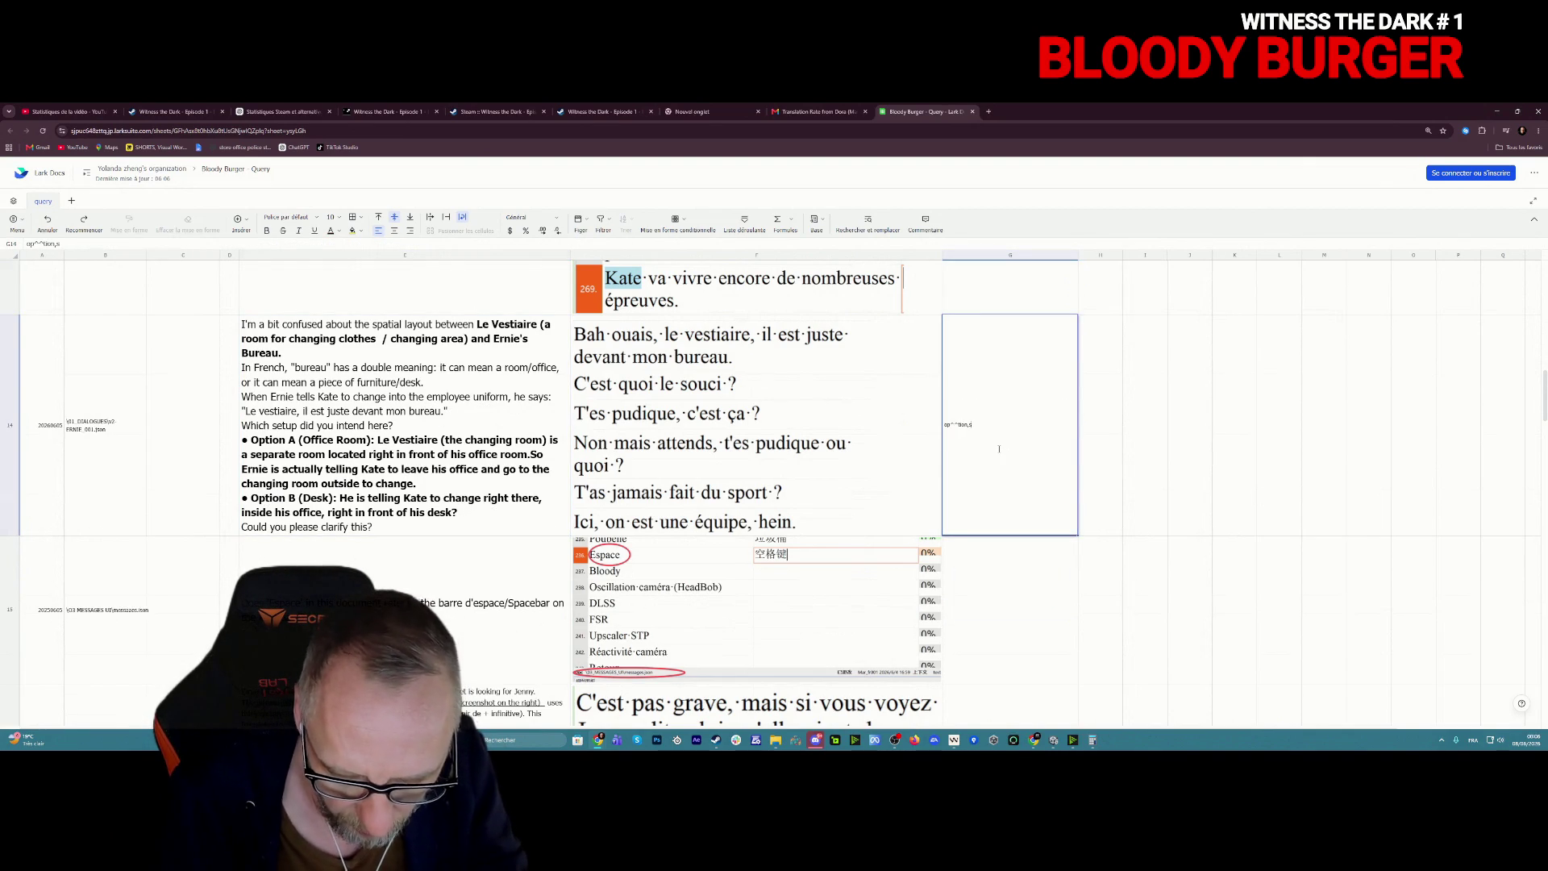
key("BackSpace")
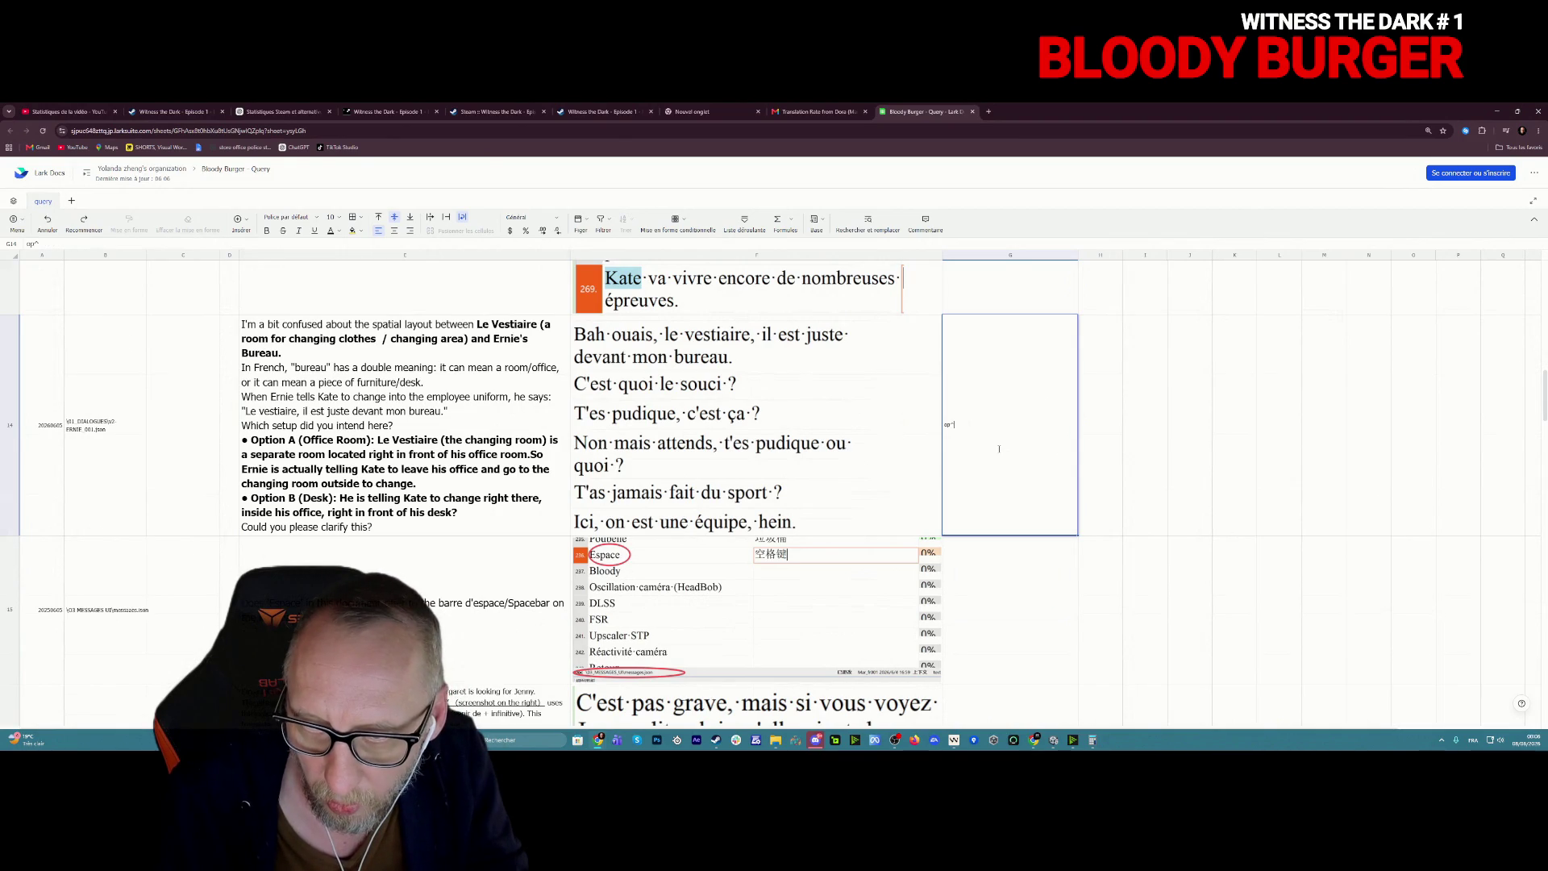
type("tions B")
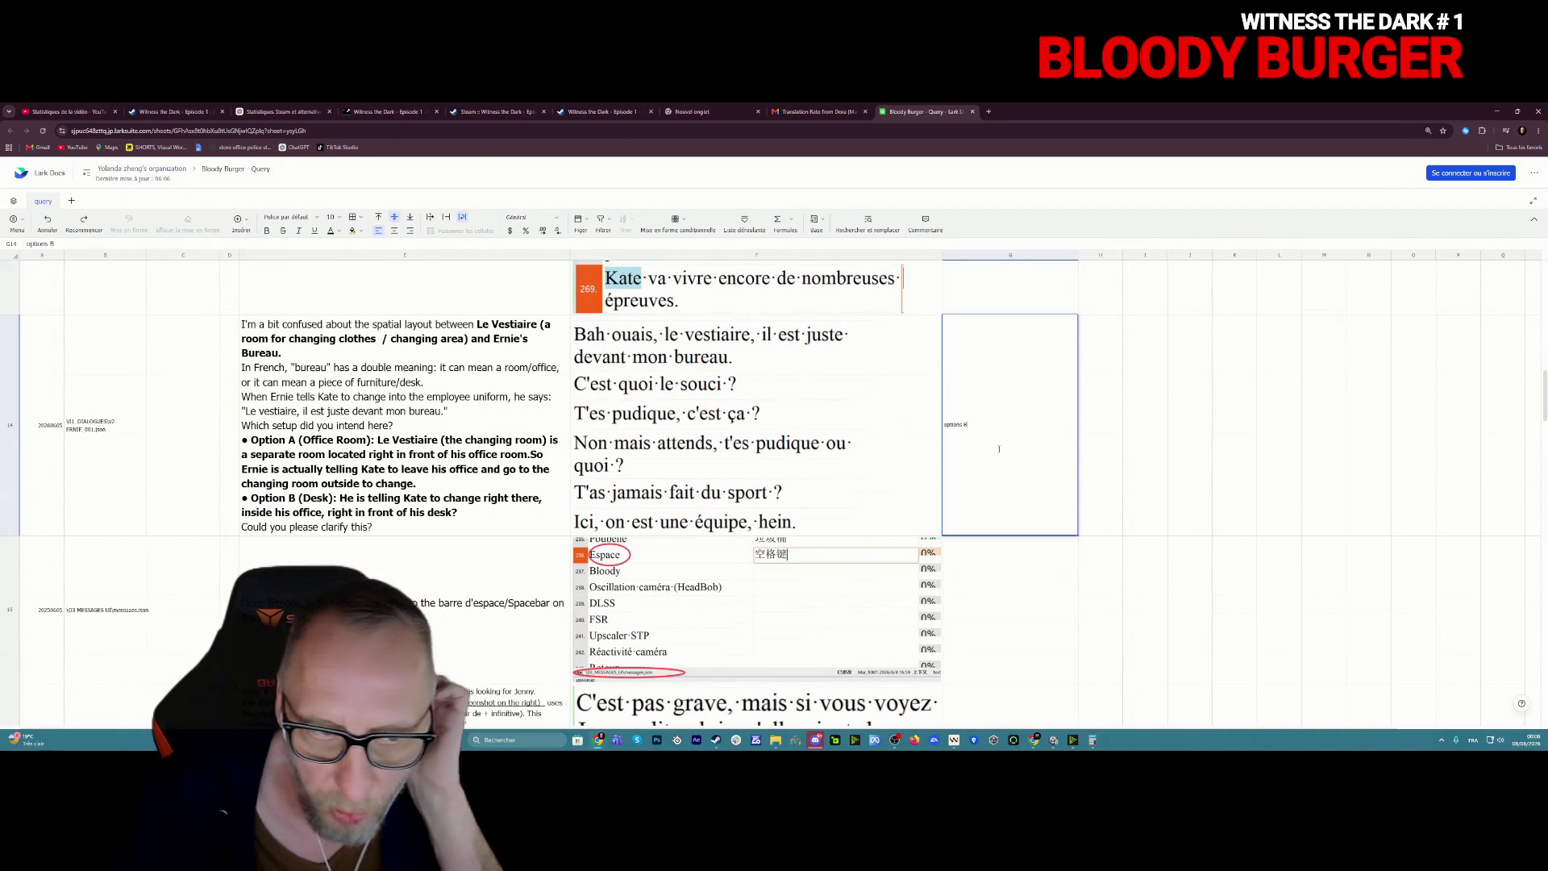
scroll(998, 448, "down", 10)
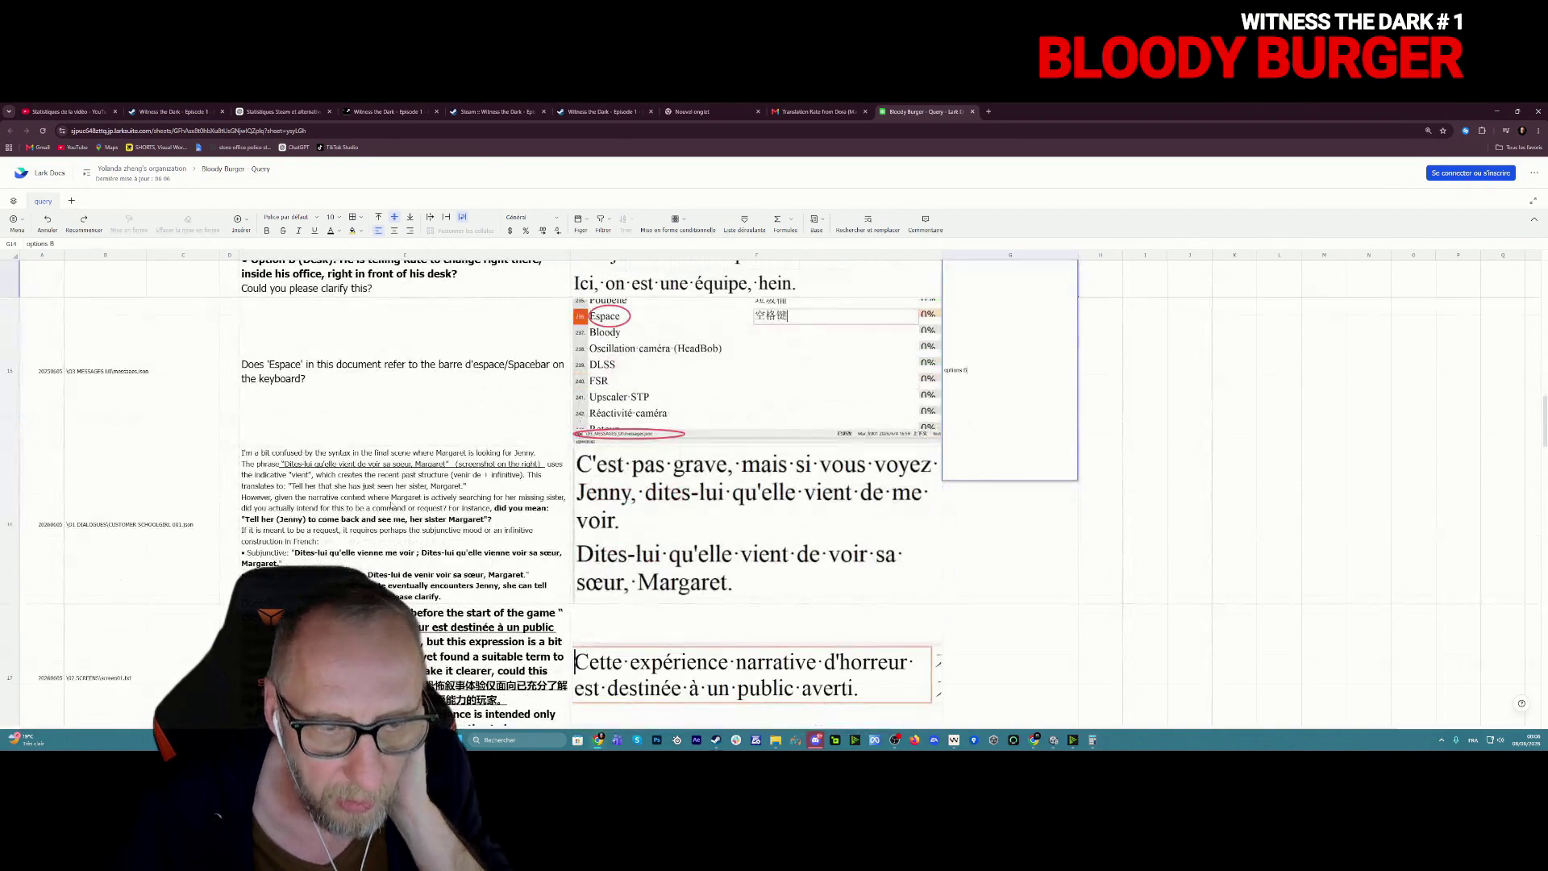
- Answer 'yes' in G15 to whether 'Espace' means the spacebar, then select the Margaret/Jenny query
scroll(393, 505, "up", 10)
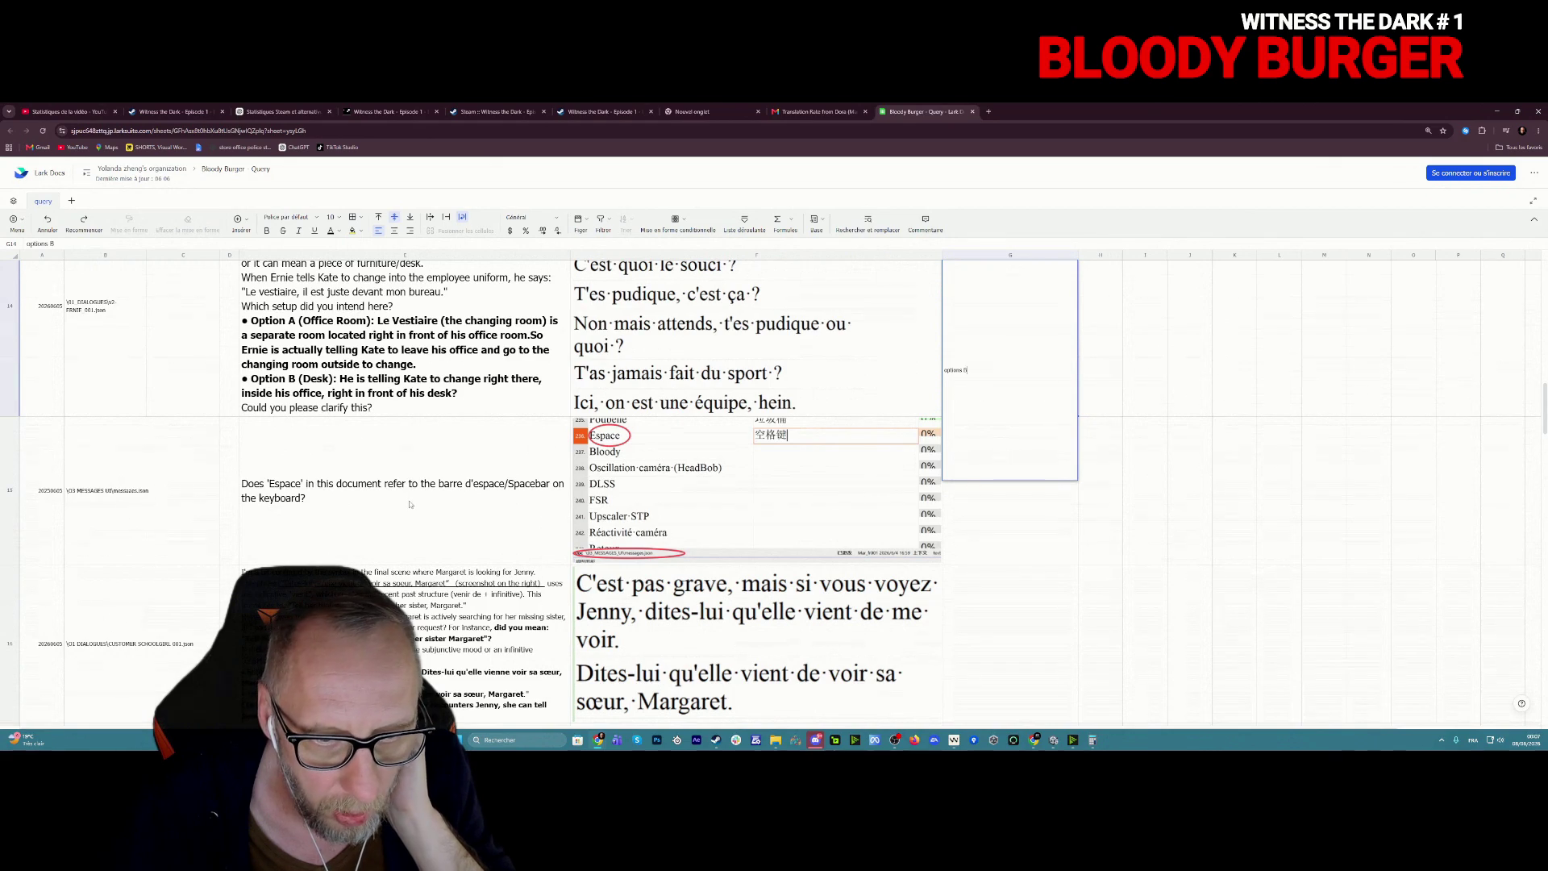
left_click(996, 512)
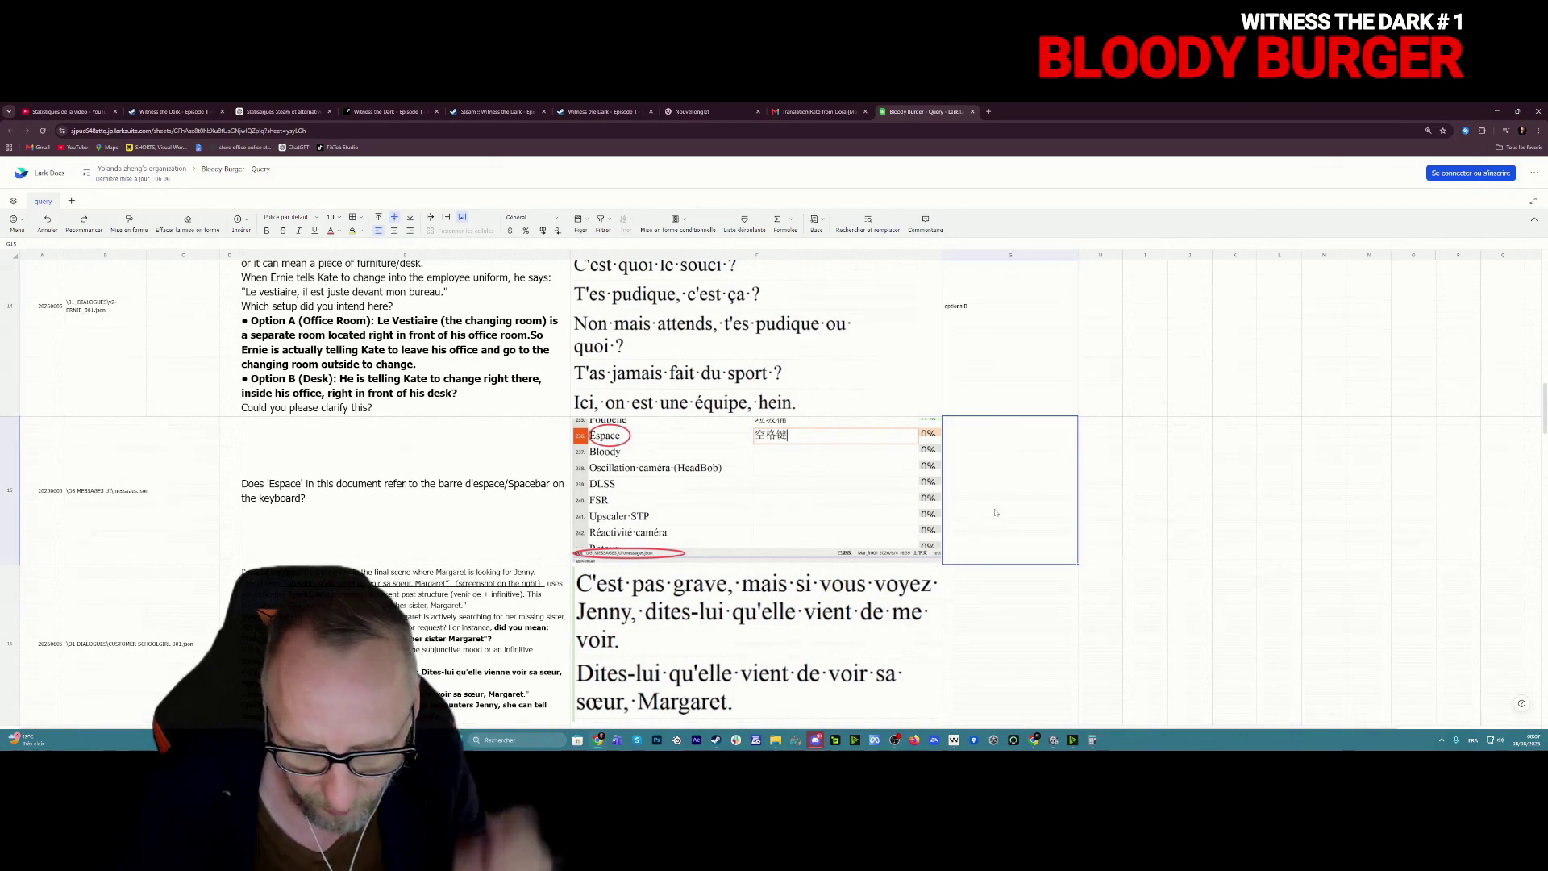
type("yes")
scroll(430, 449, "down", 3)
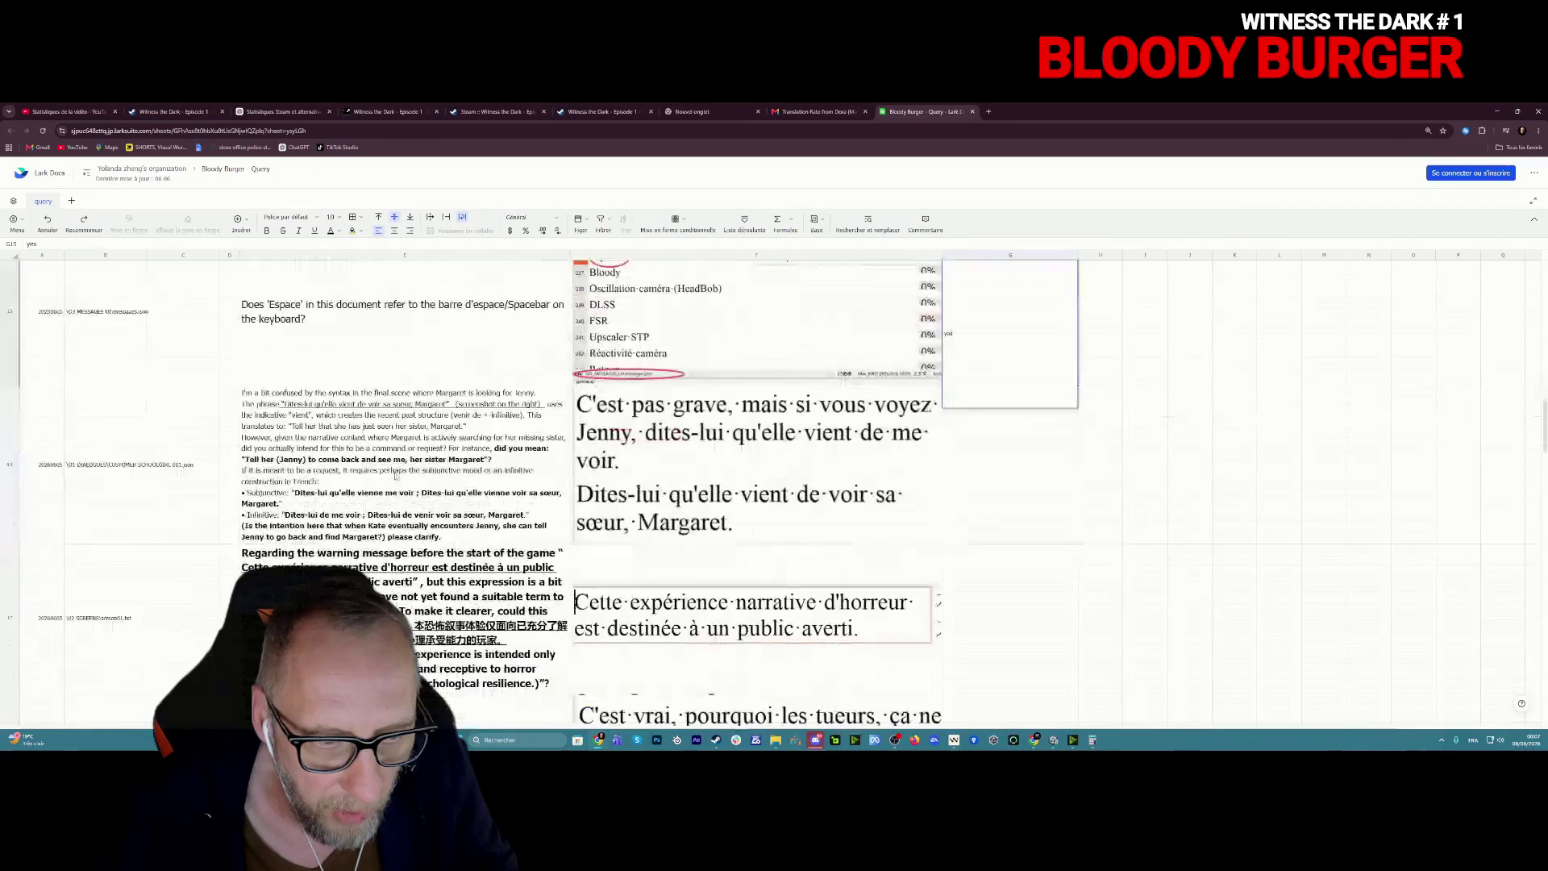
left_click(985, 445)
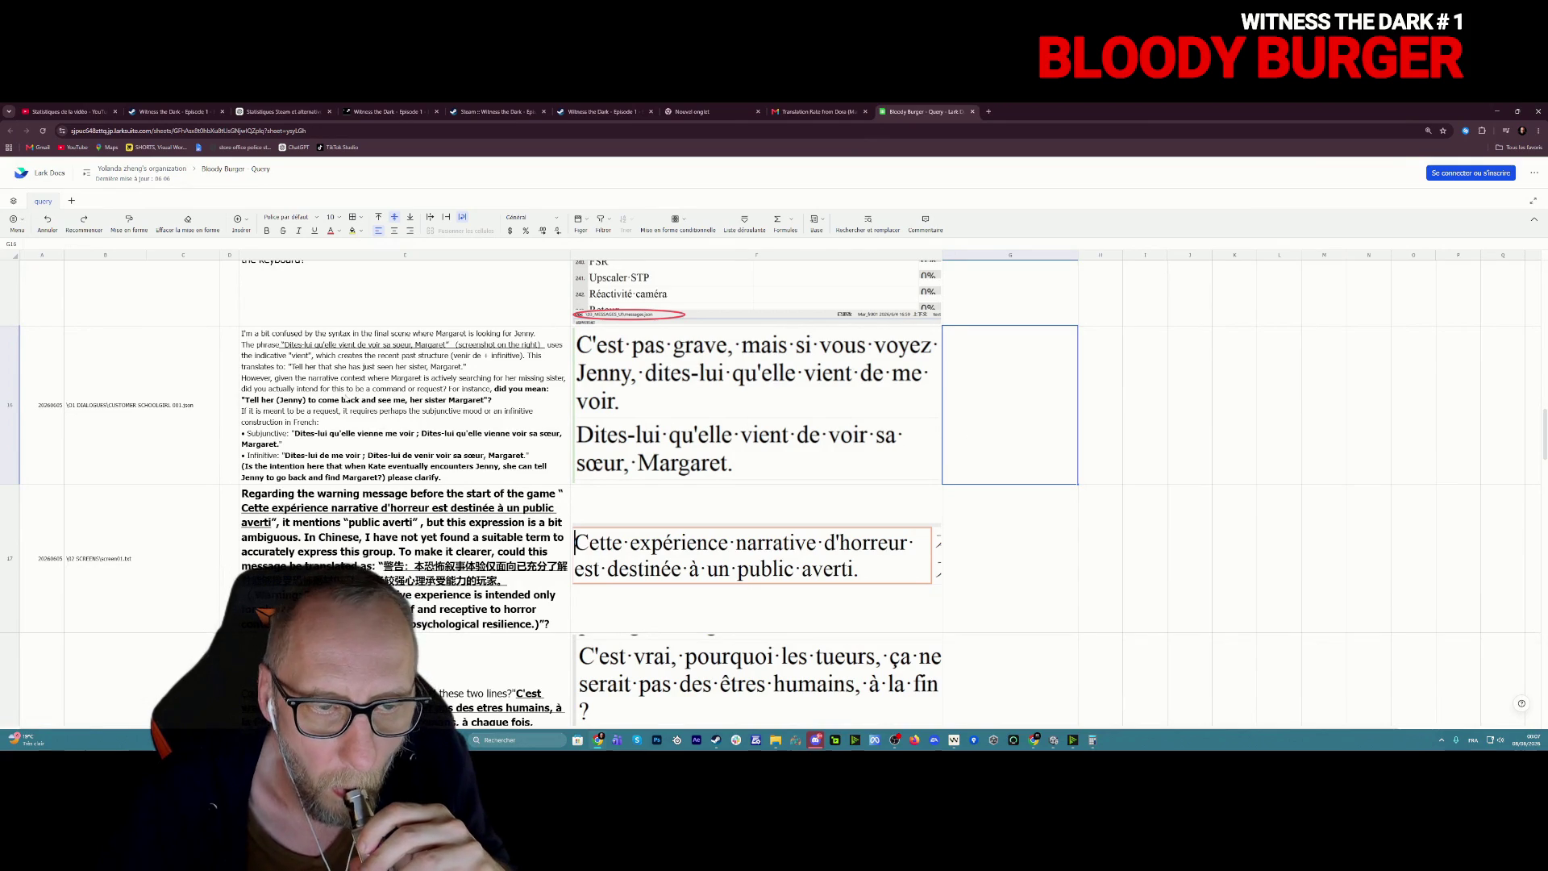
left_click(500, 400)
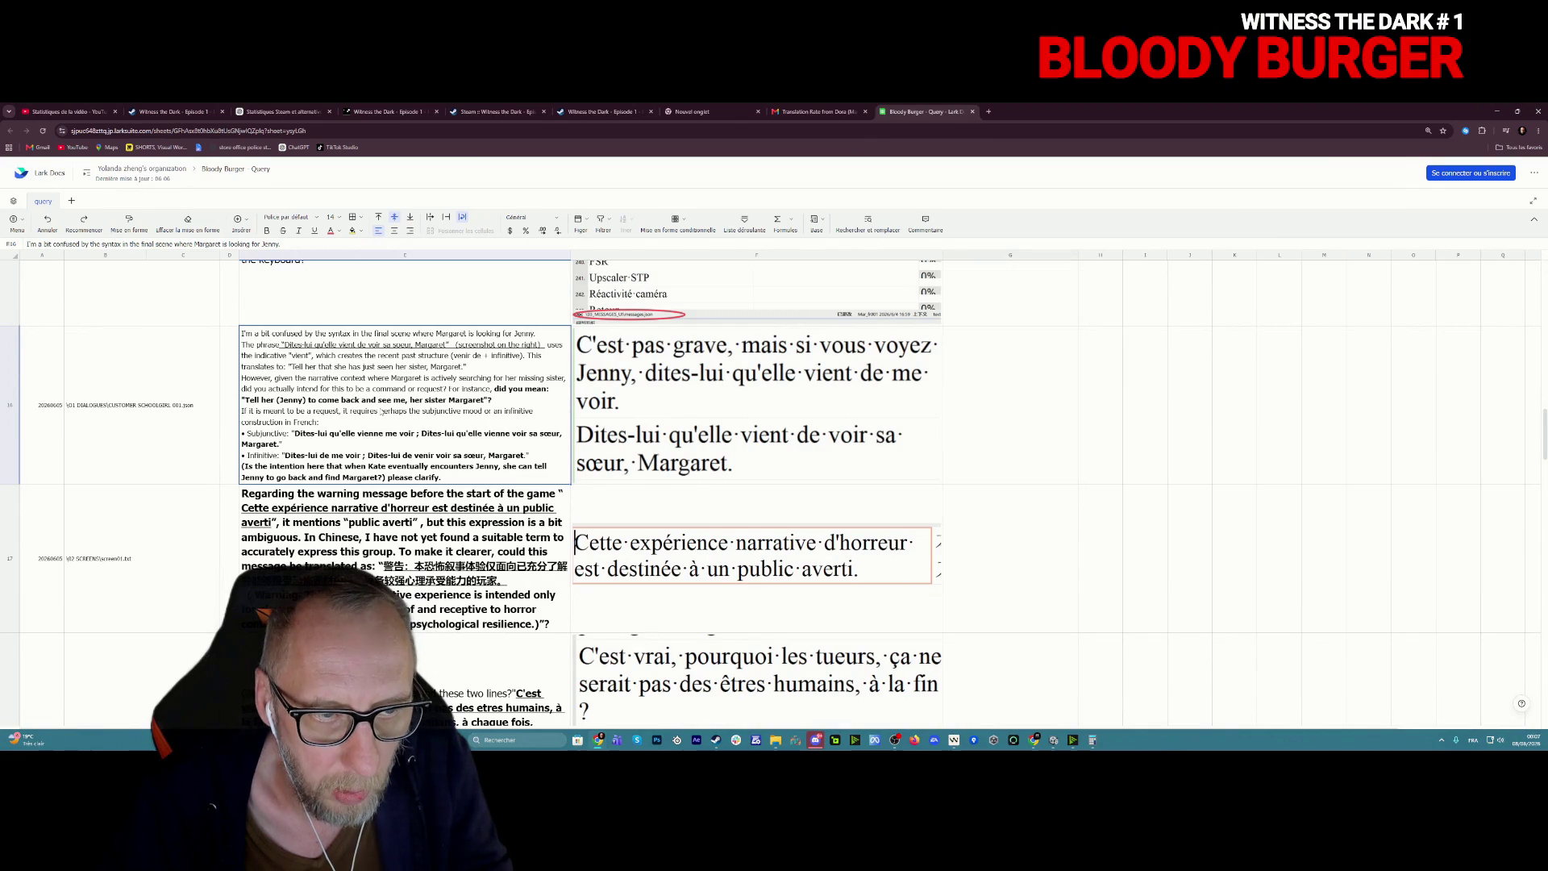
- In G16, write 'exactly it is an error of my part' and copy the query's 'Tell her (Jenny) to come back' line
left_click(979, 431)
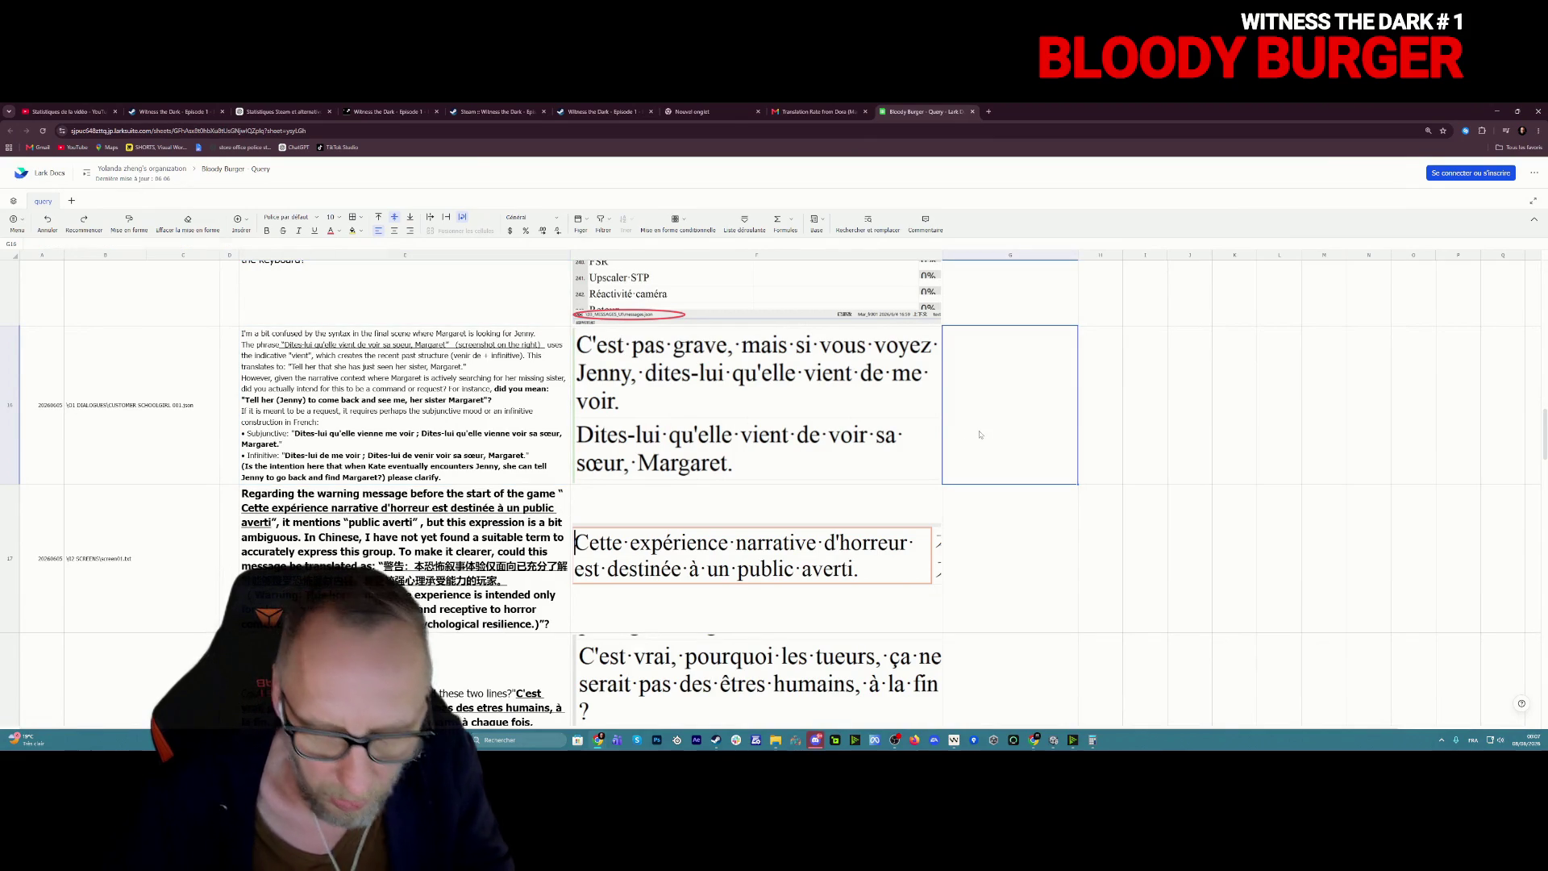
type("exactly it is an")
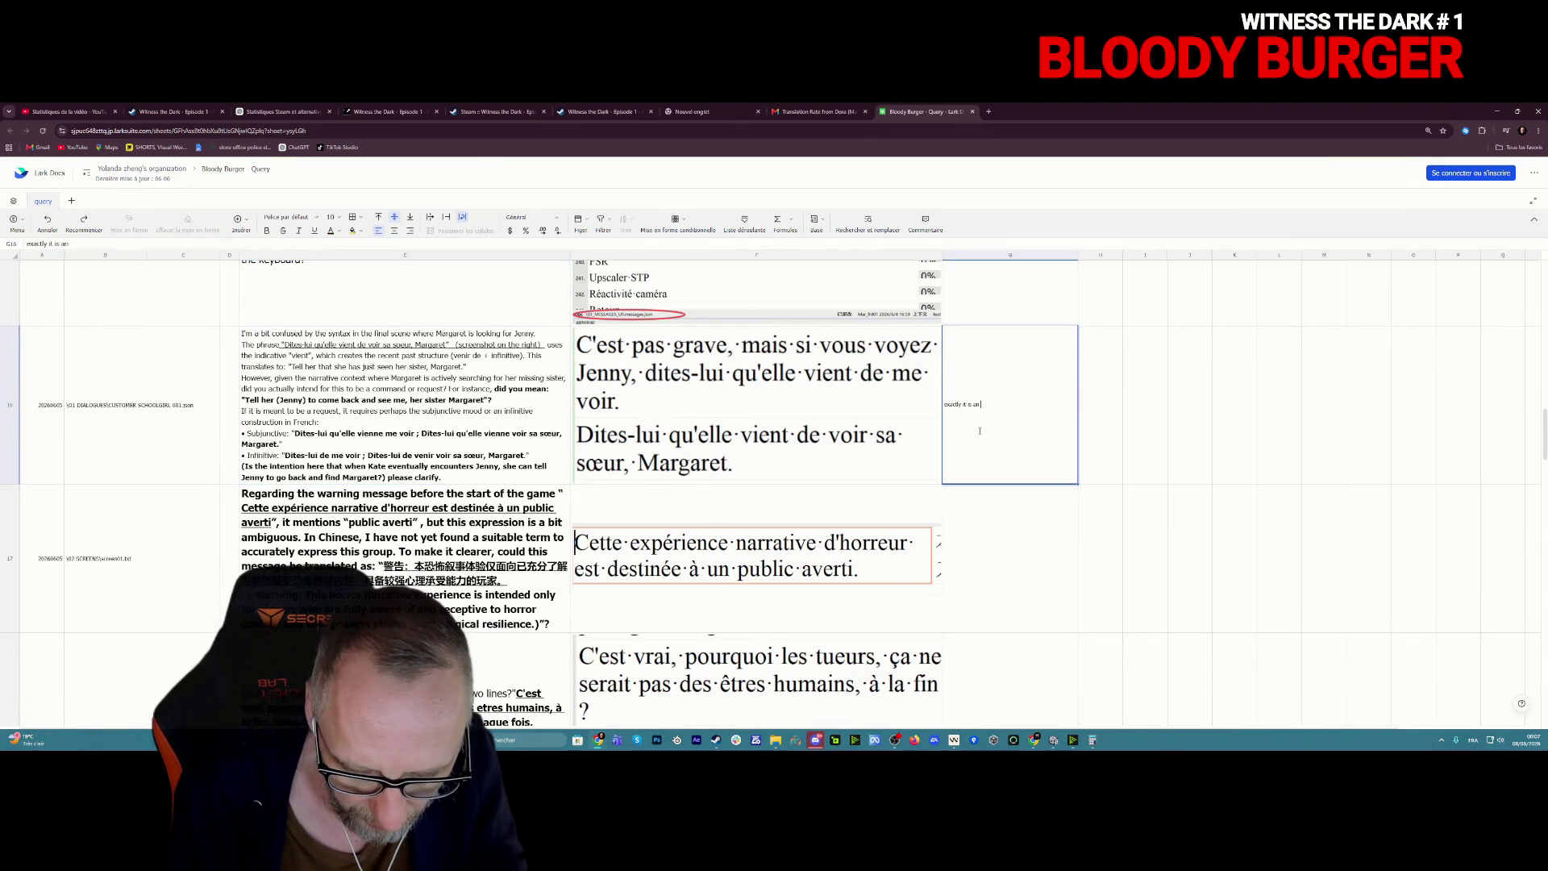
type(" error of my p")
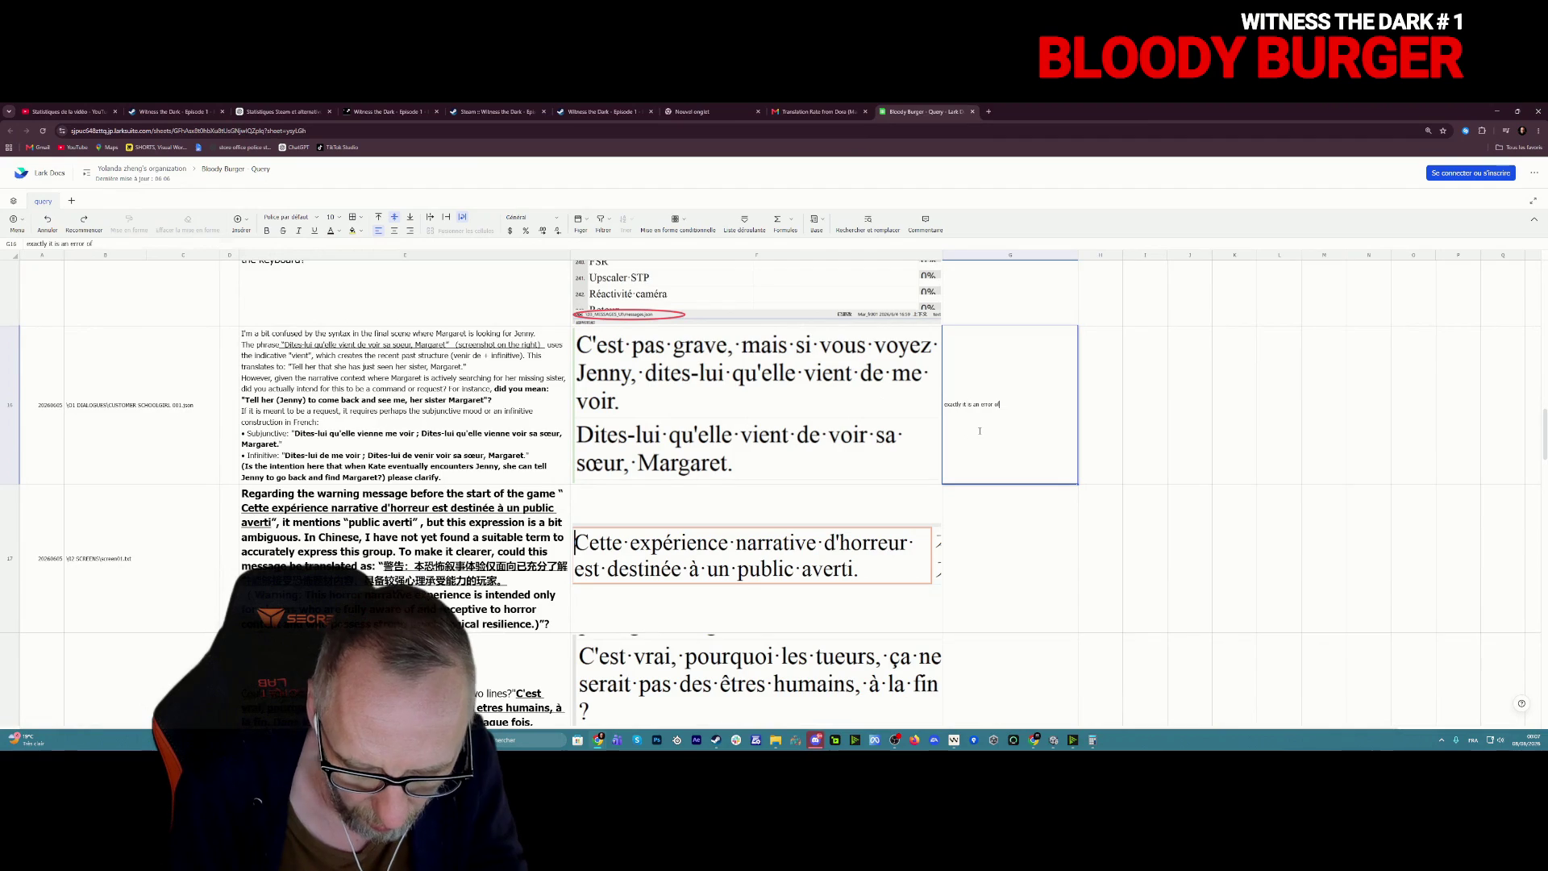
type("art")
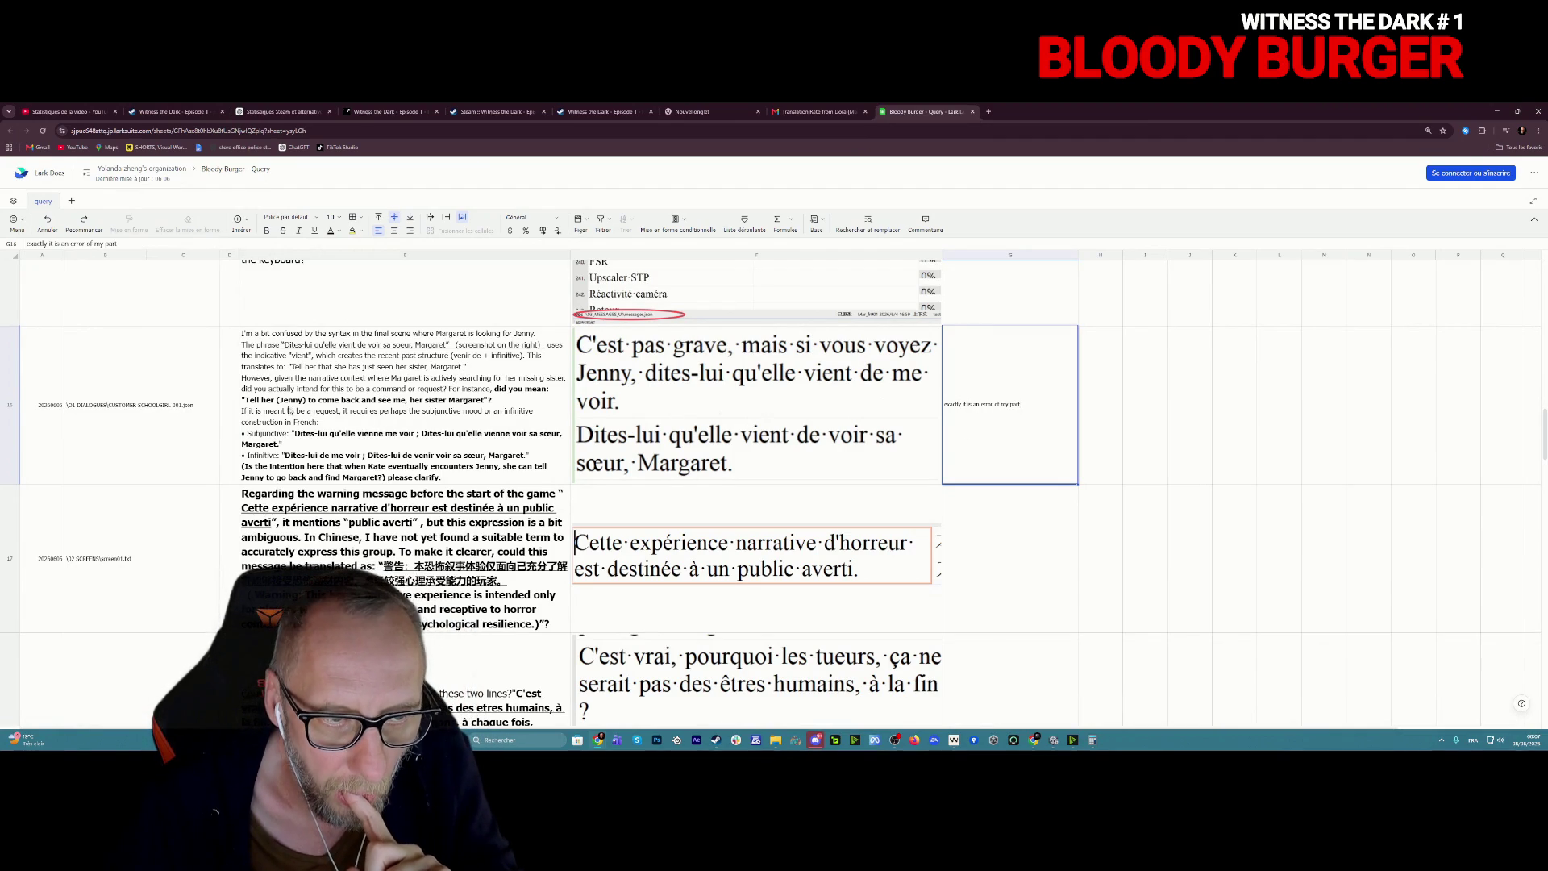
left_click(262, 403)
key("Return")
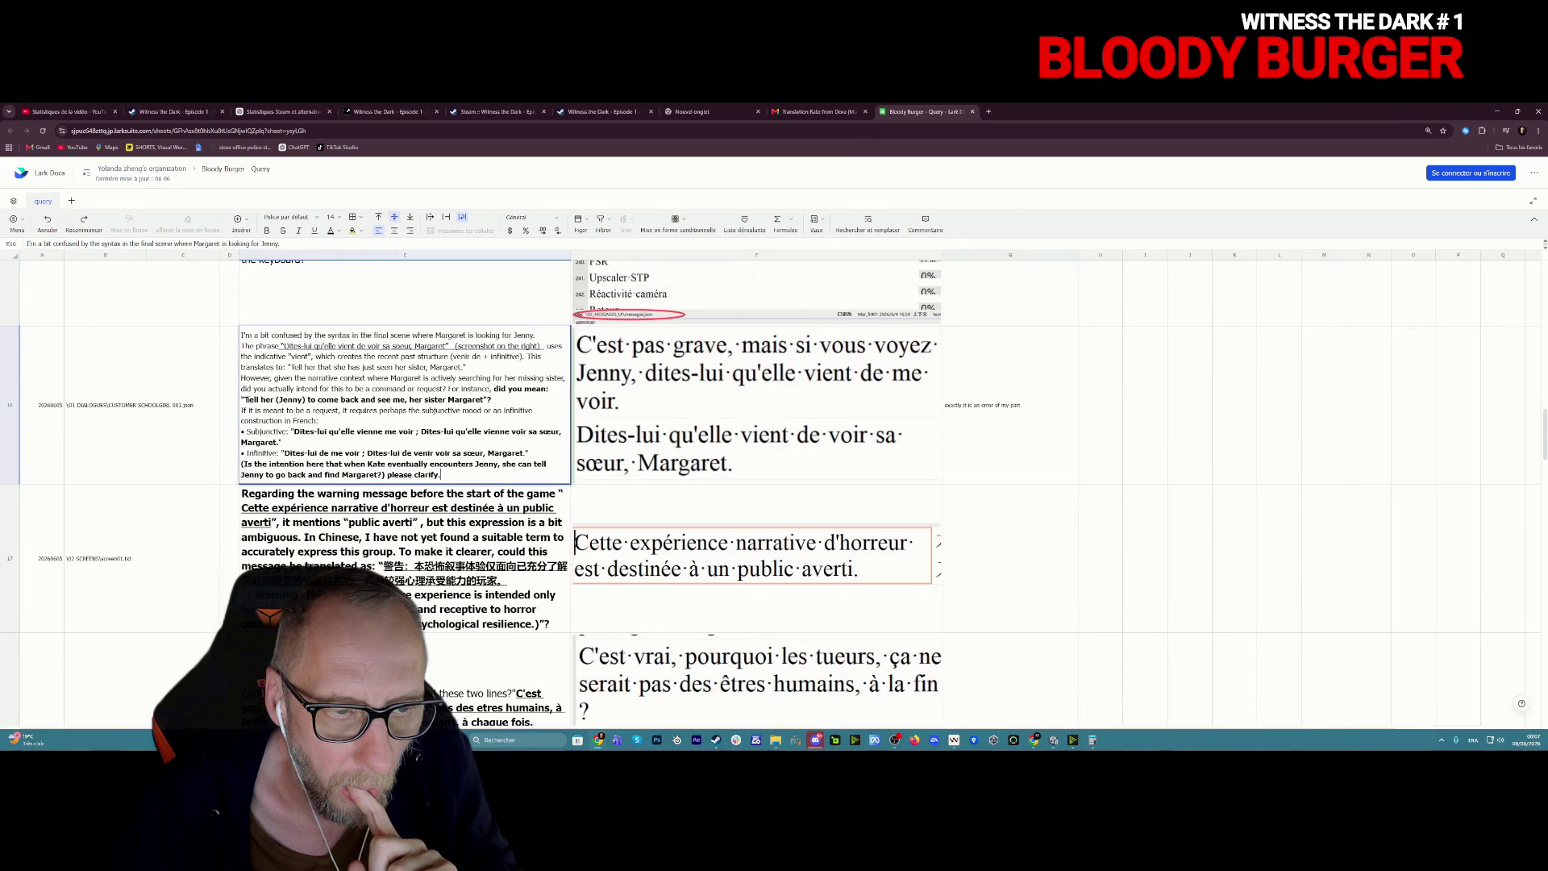
left_click_drag(241, 399, 501, 396)
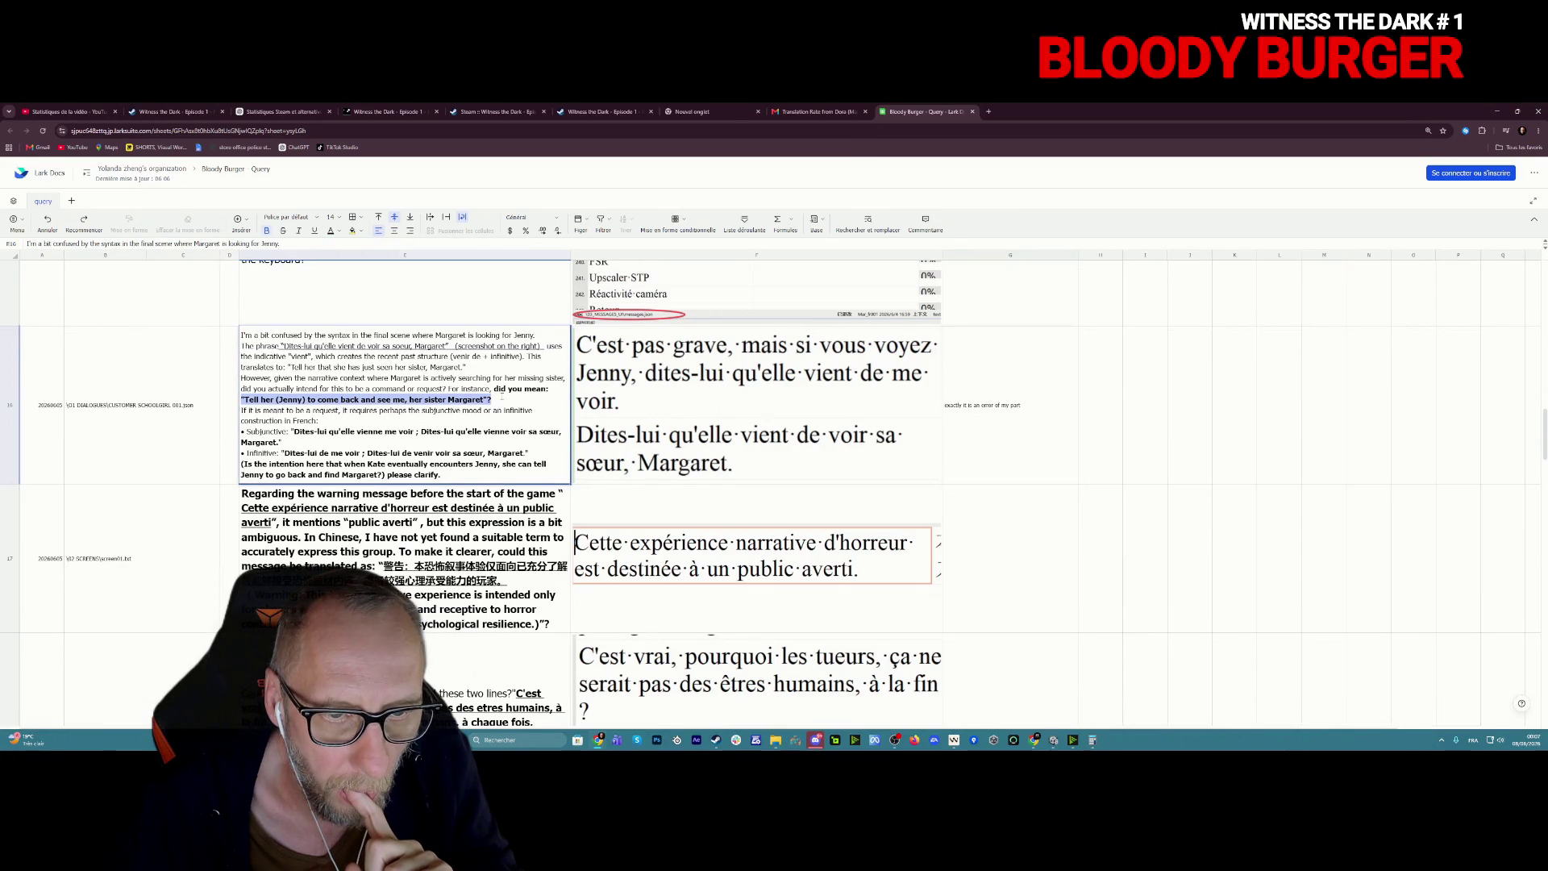
right_click(483, 401)
left_click(511, 447)
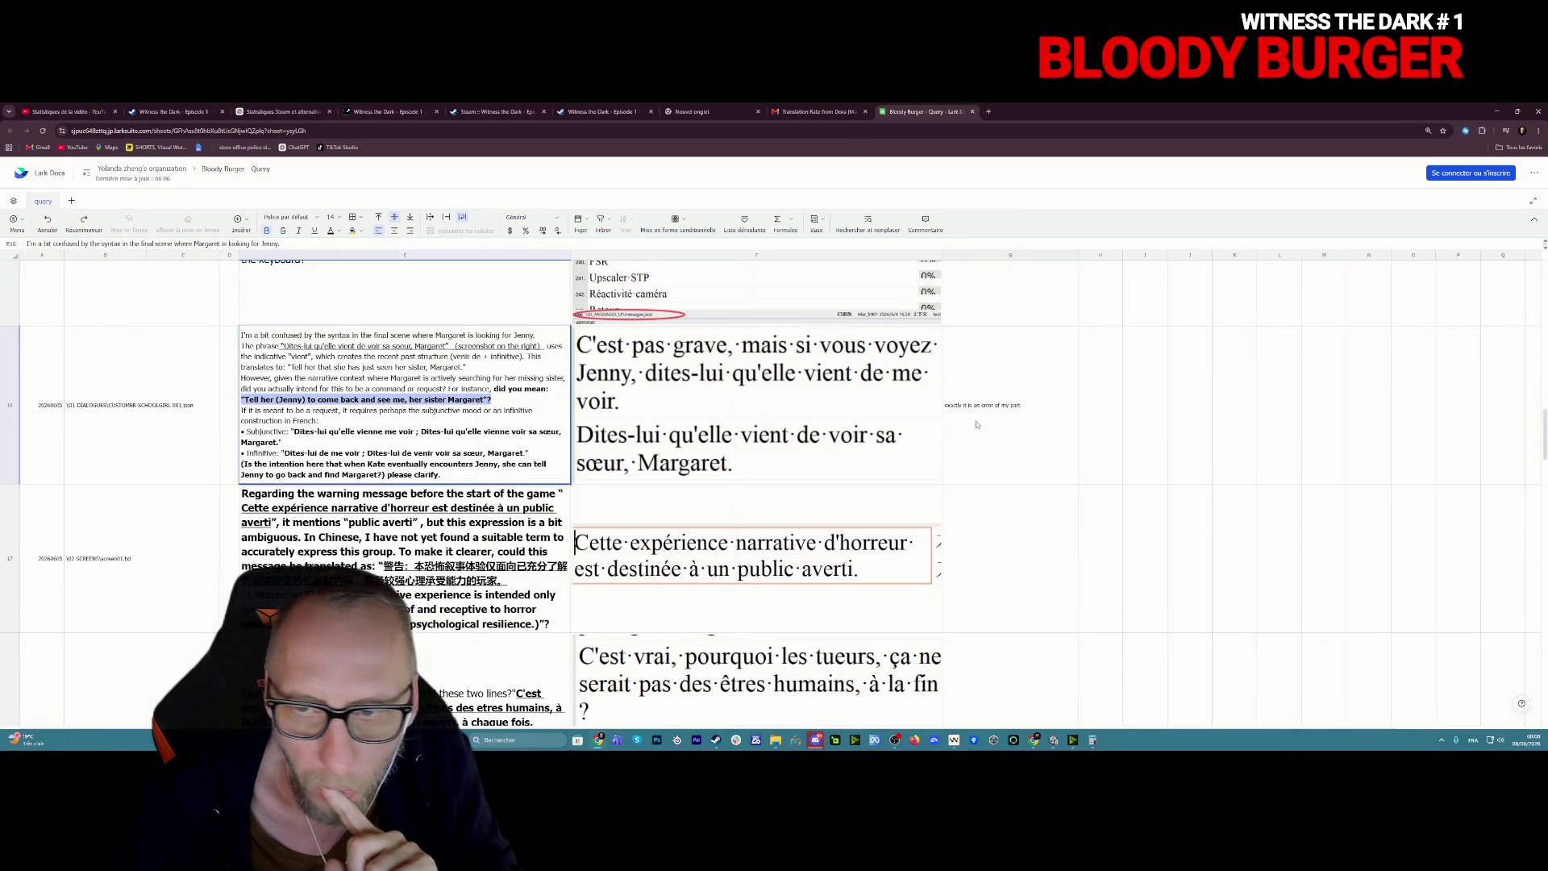
- Paste the copied English sentence into the G16 answer on a new line, followed by 'is good'
left_click(1035, 410)
double_click(1013, 410)
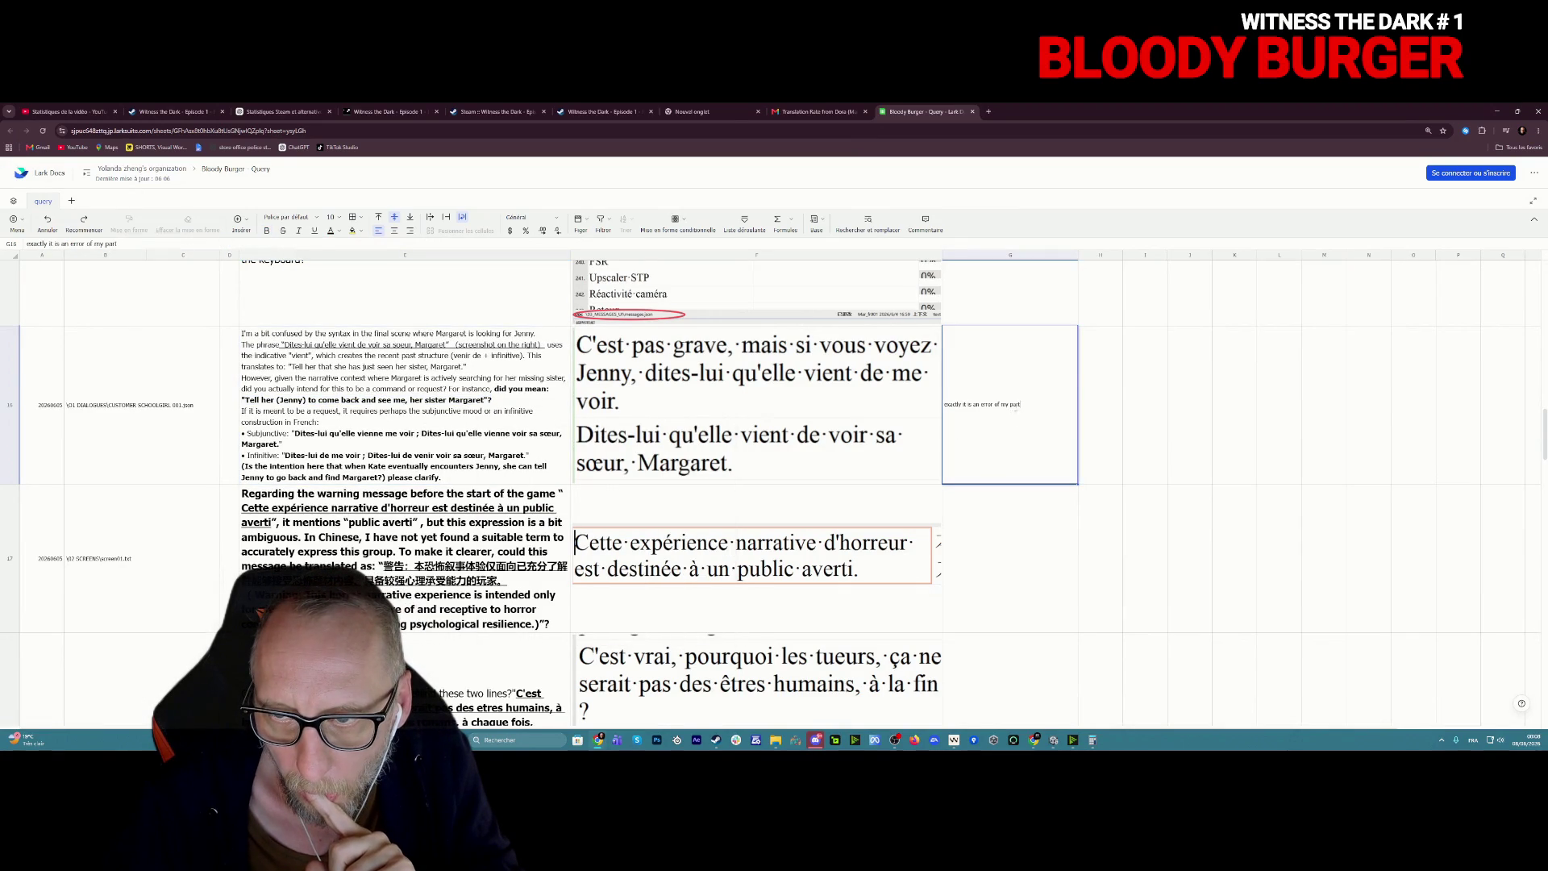
key("shift+Return")
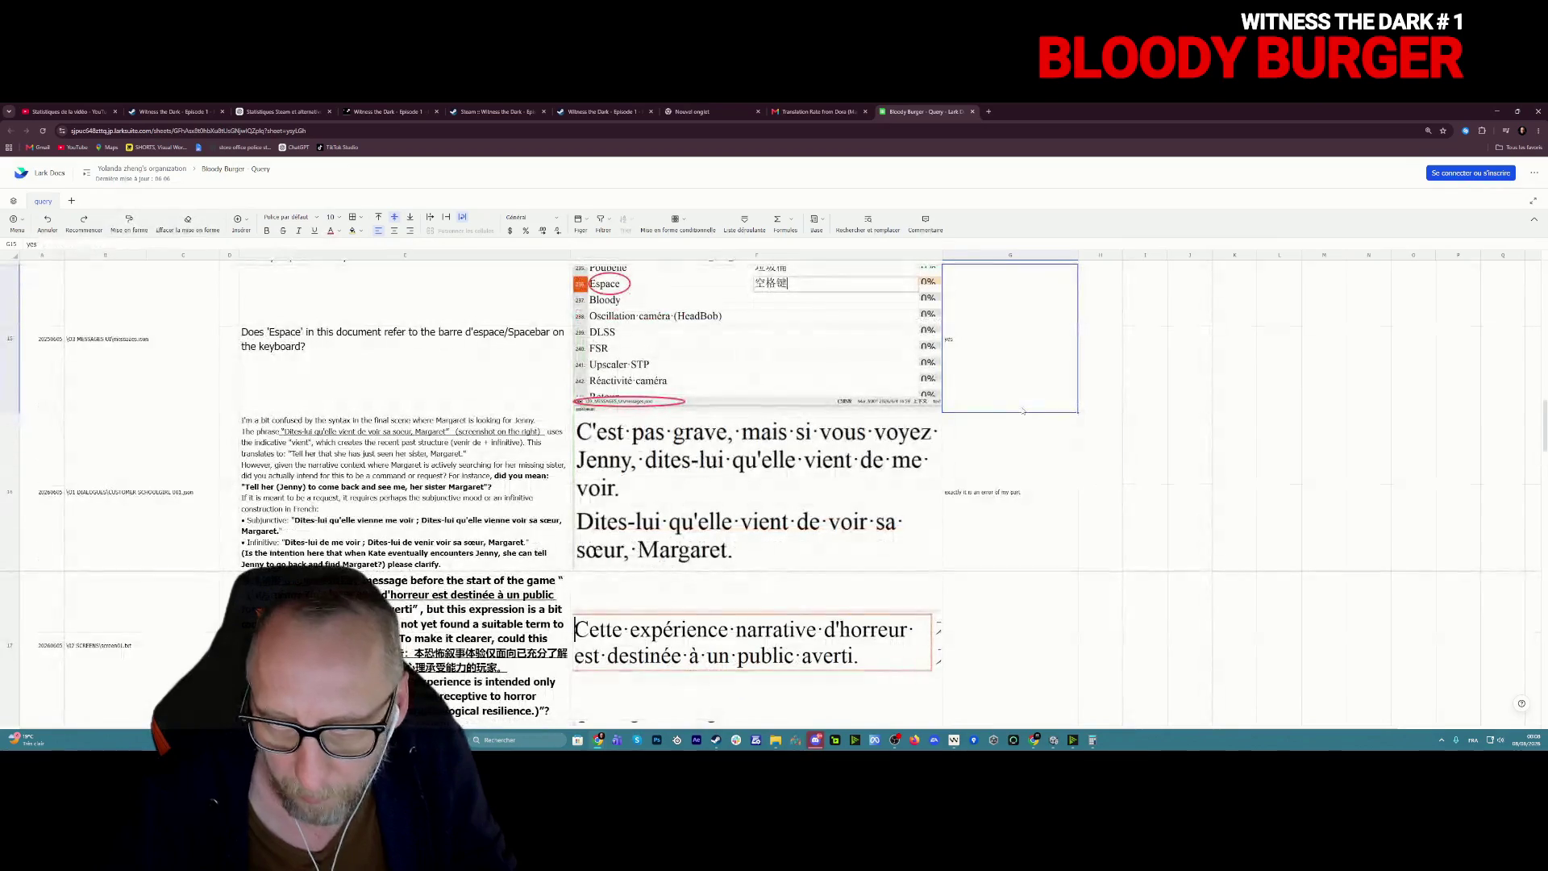
double_click(1028, 498)
key("shift+Return")
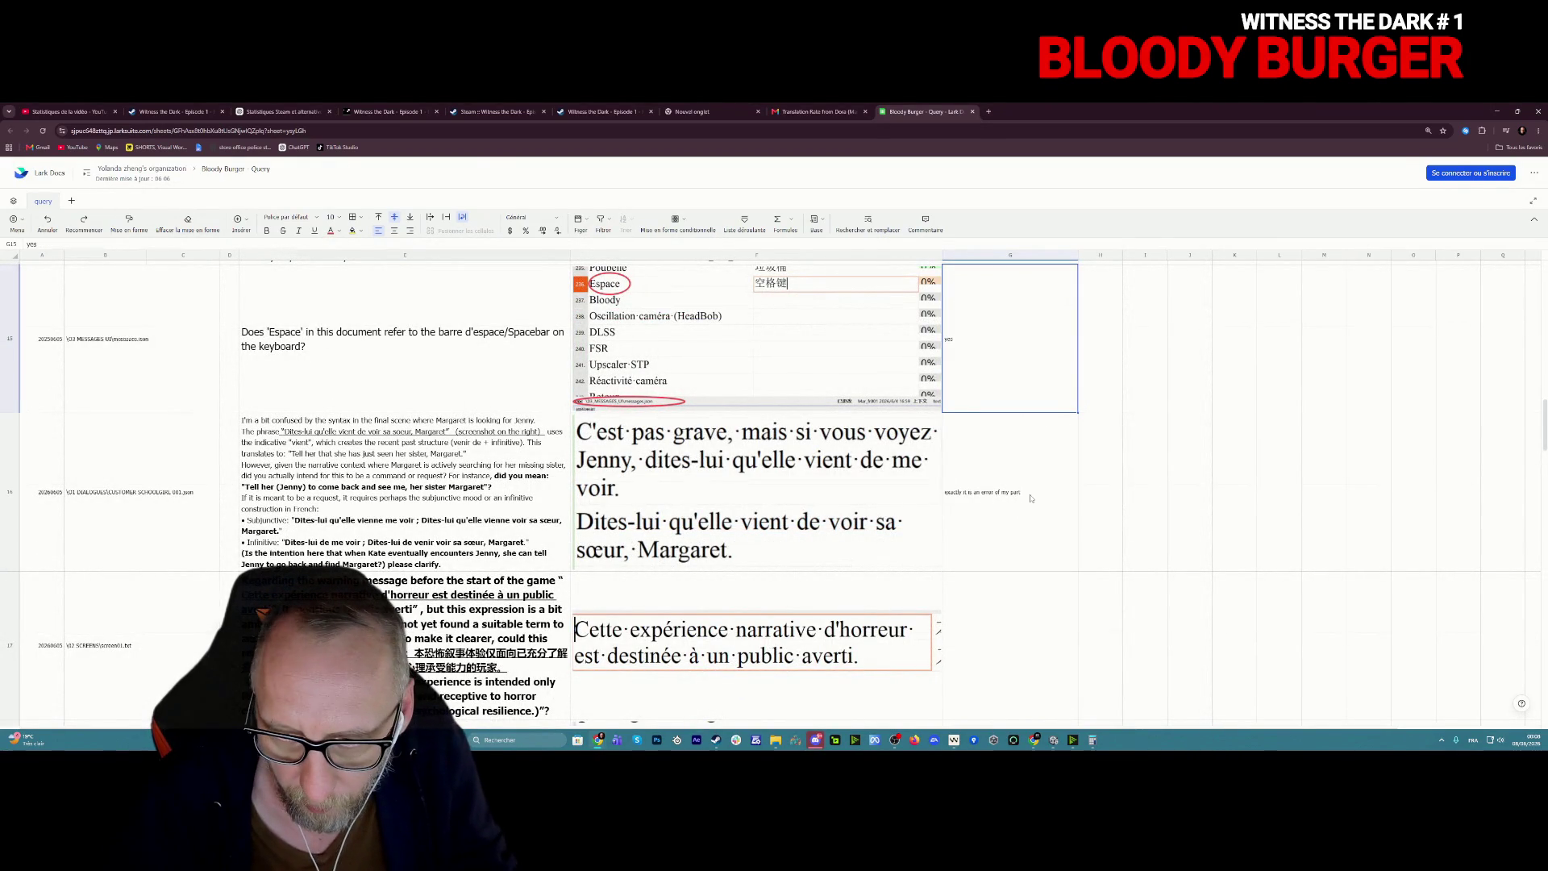
double_click(1030, 499)
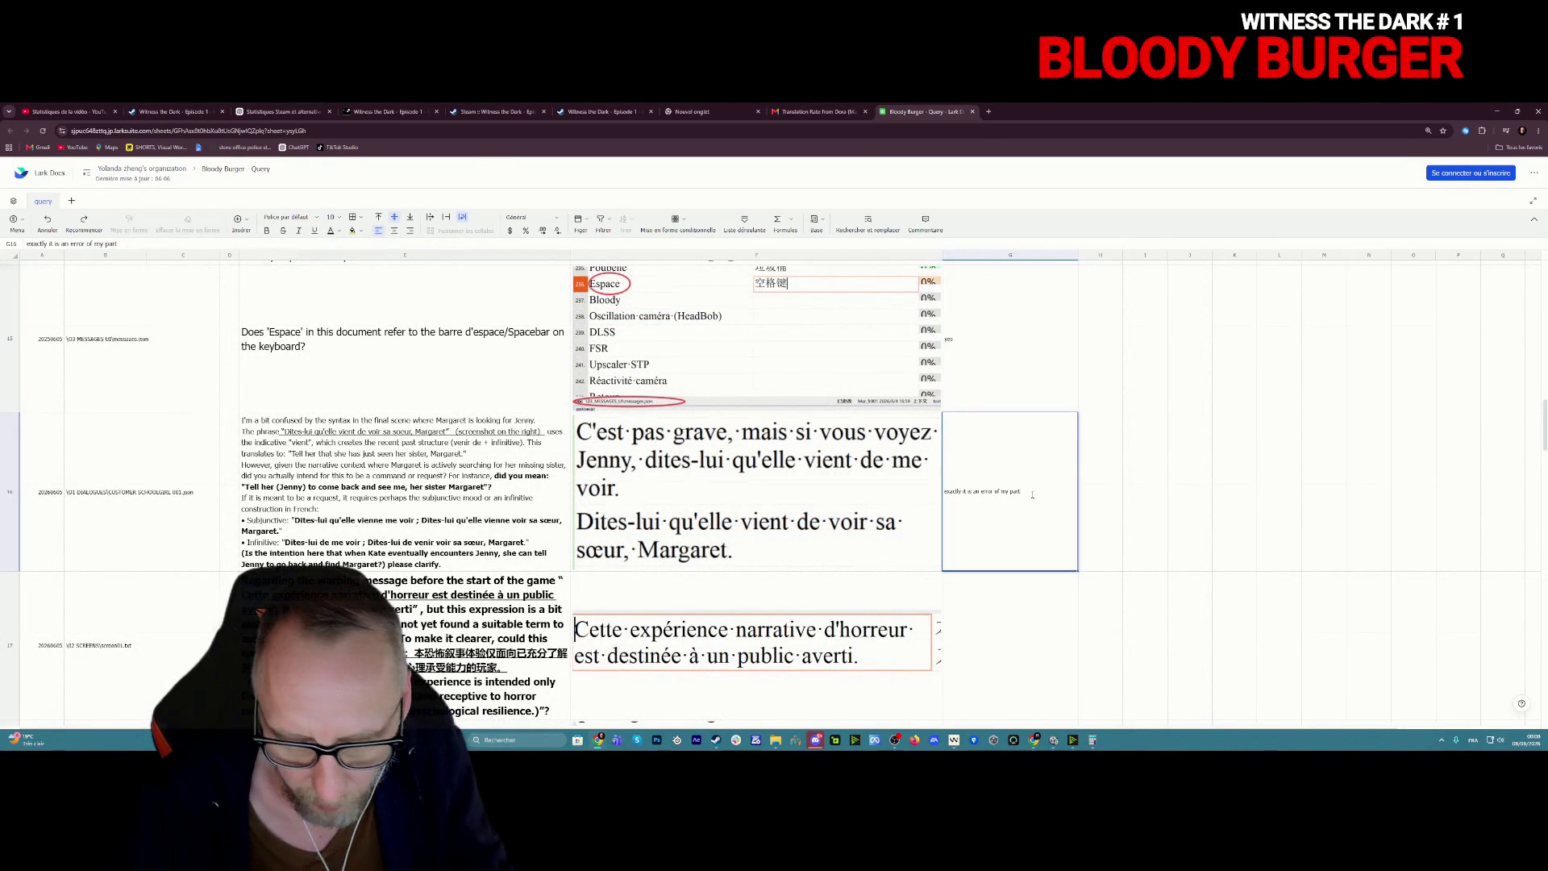
key("ctrl+v")
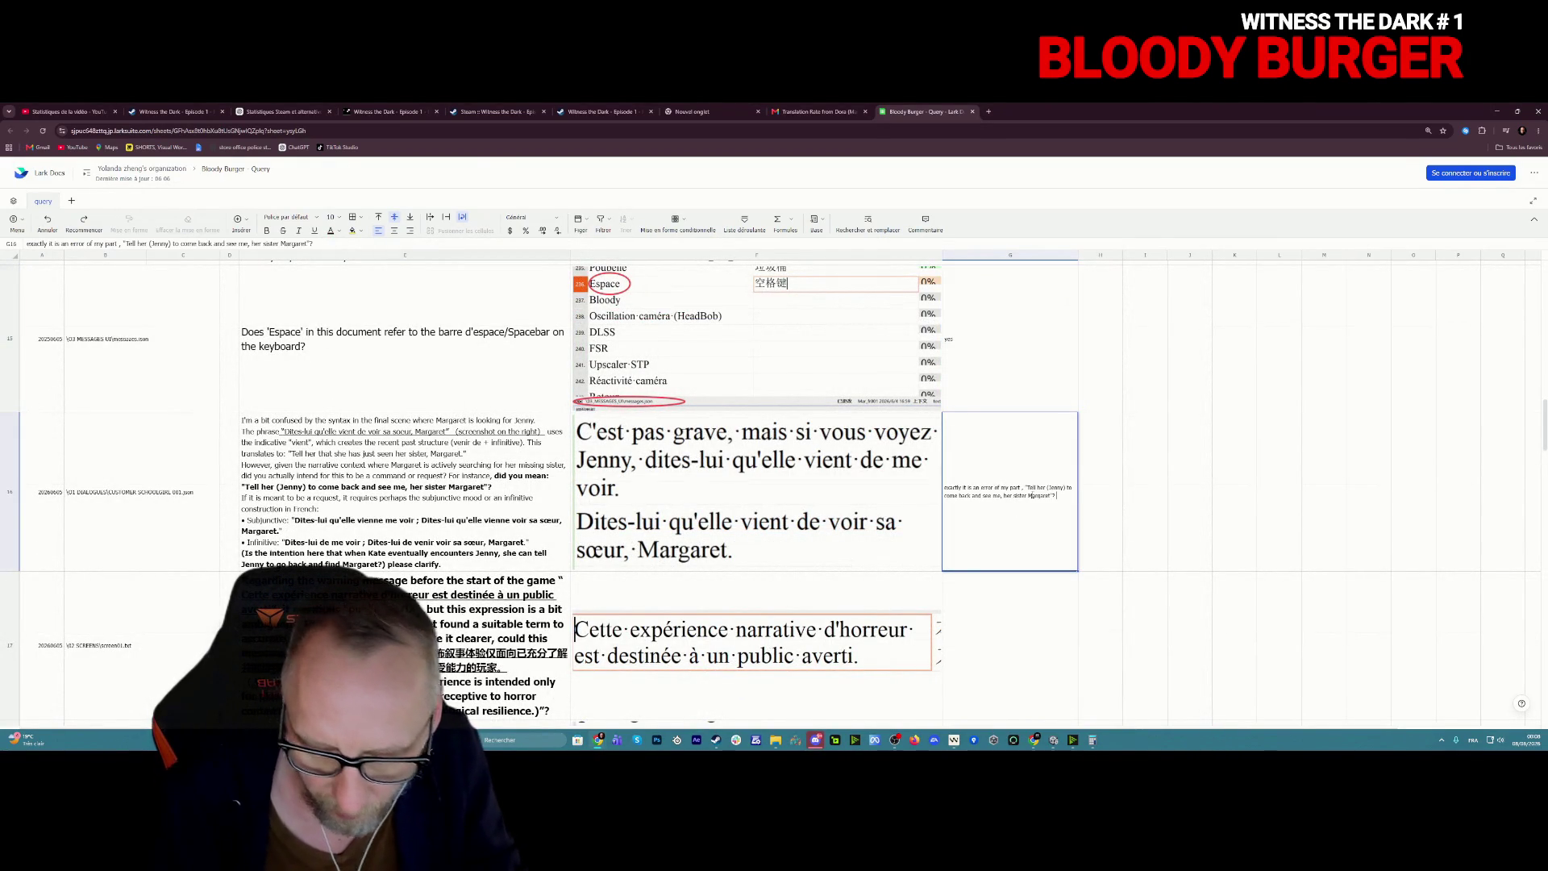
type("is good")
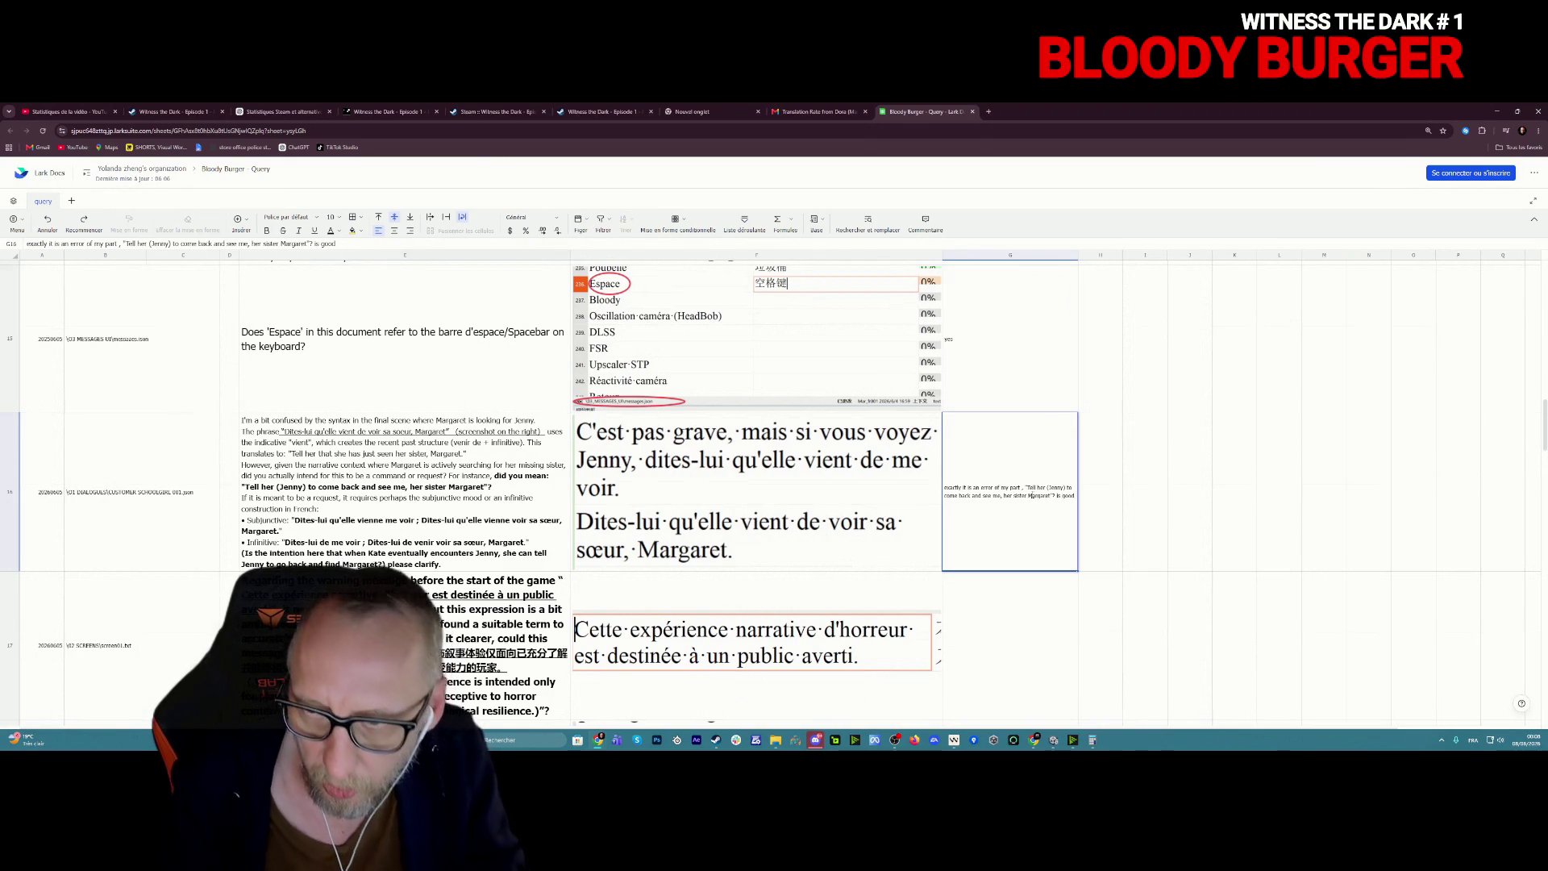
scroll(379, 492, "down", 3)
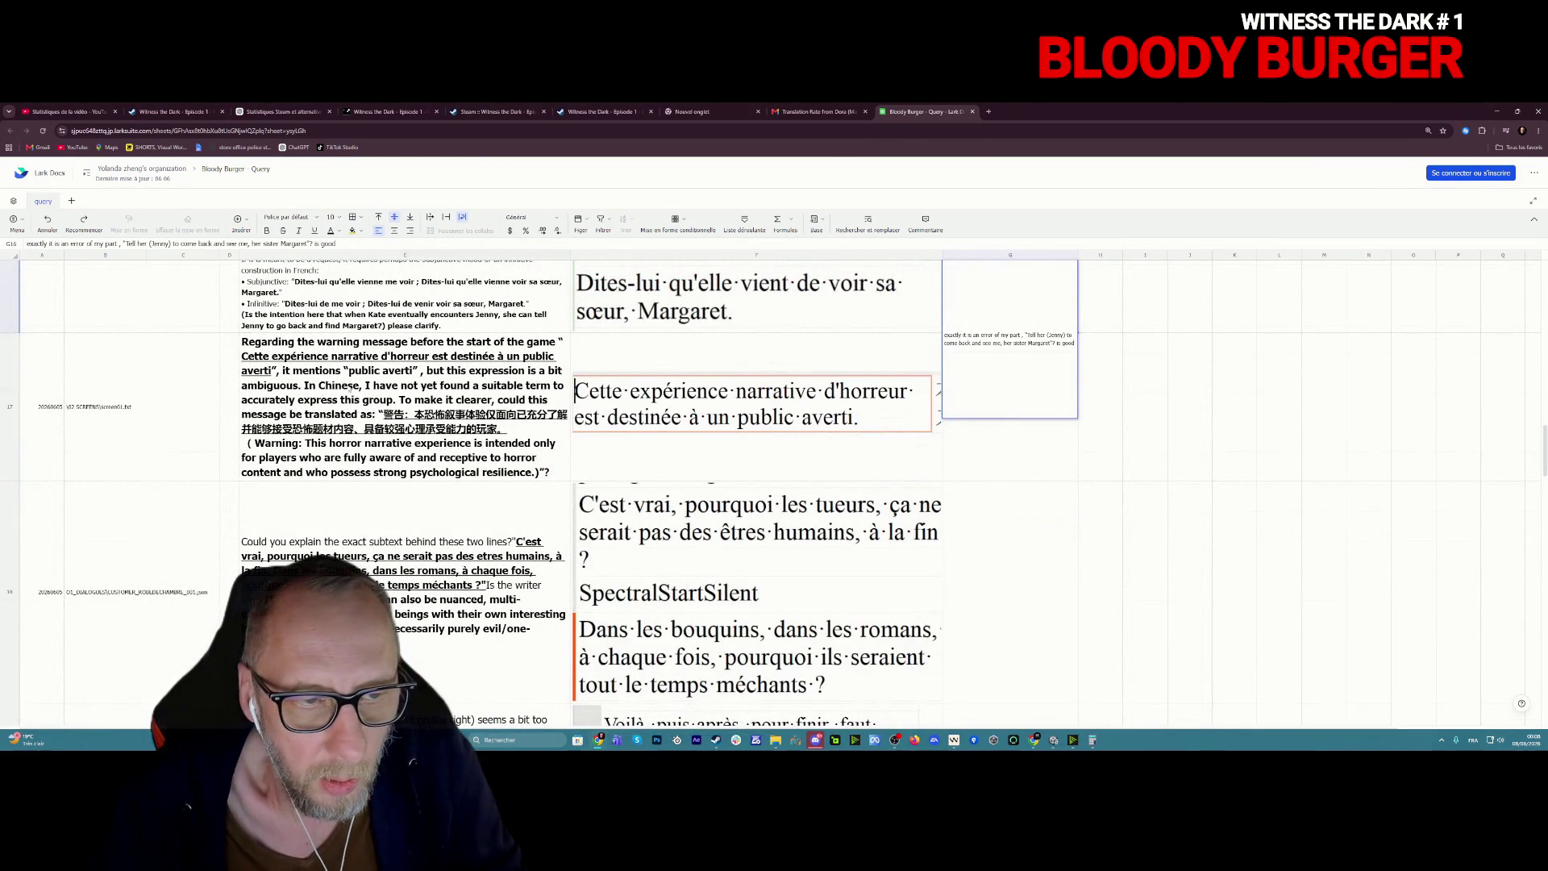
- Answer the public averti warning query in G17 with 'Good'
scroll(428, 414, "up", 1)
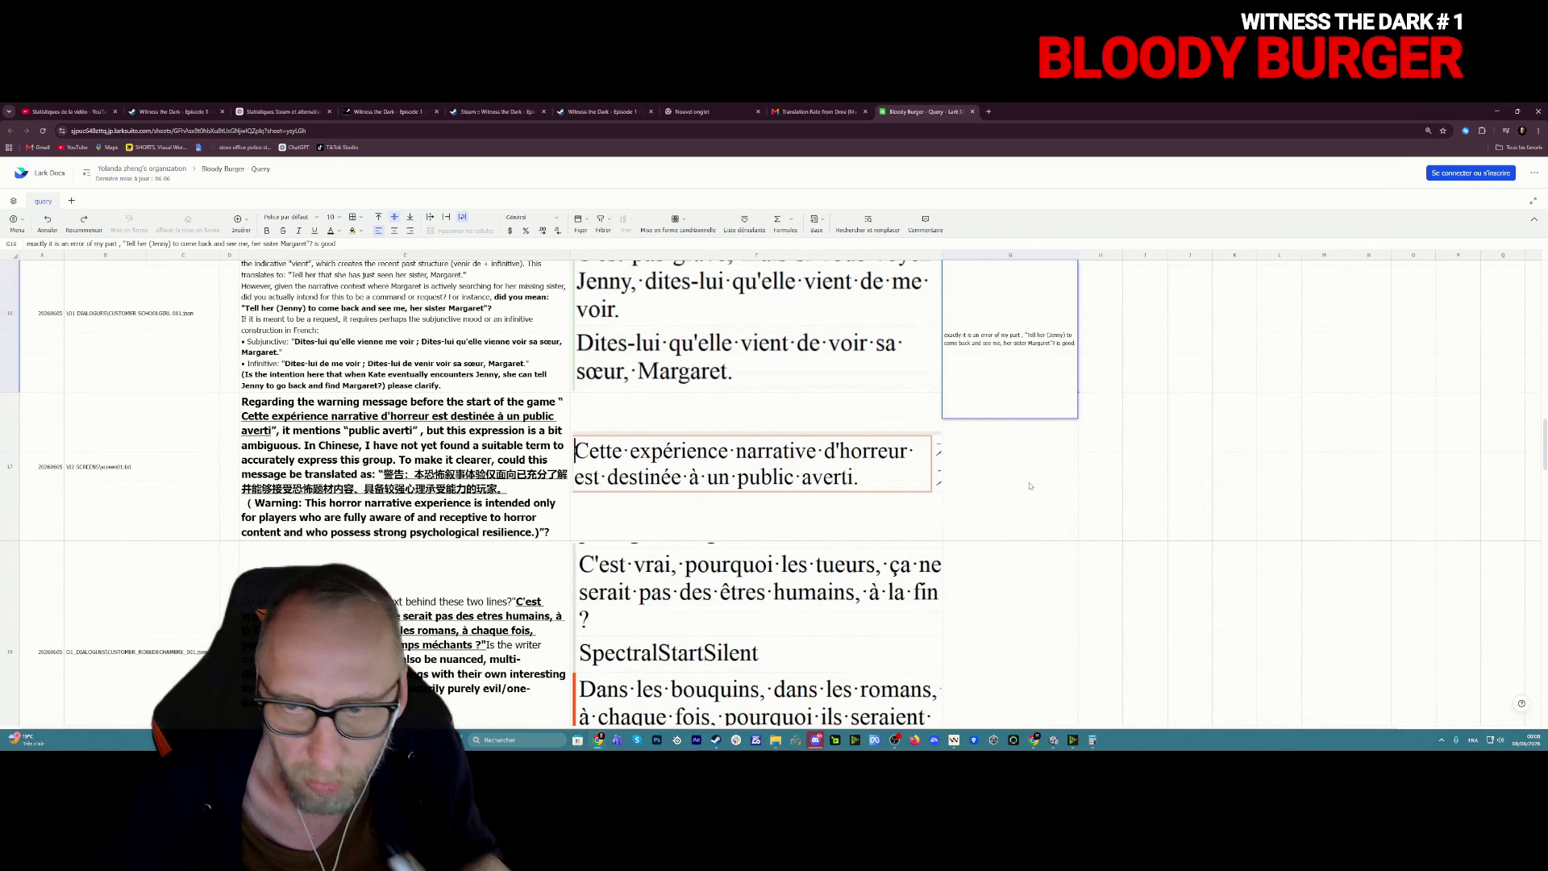
left_click(1000, 491)
type("G")
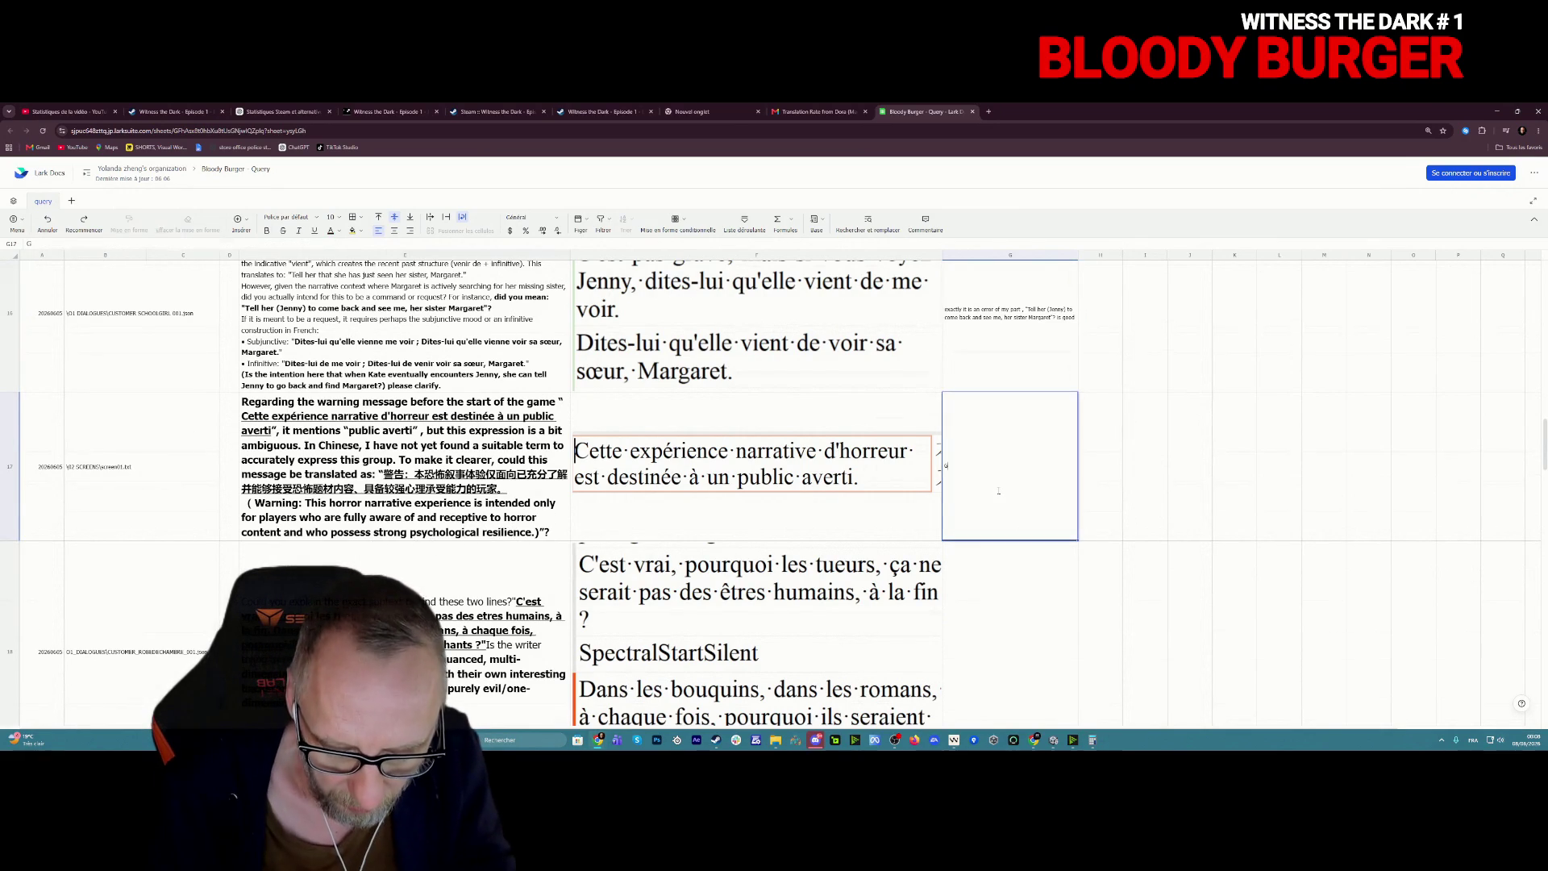
key("BackSpace")
key("BackSpace")
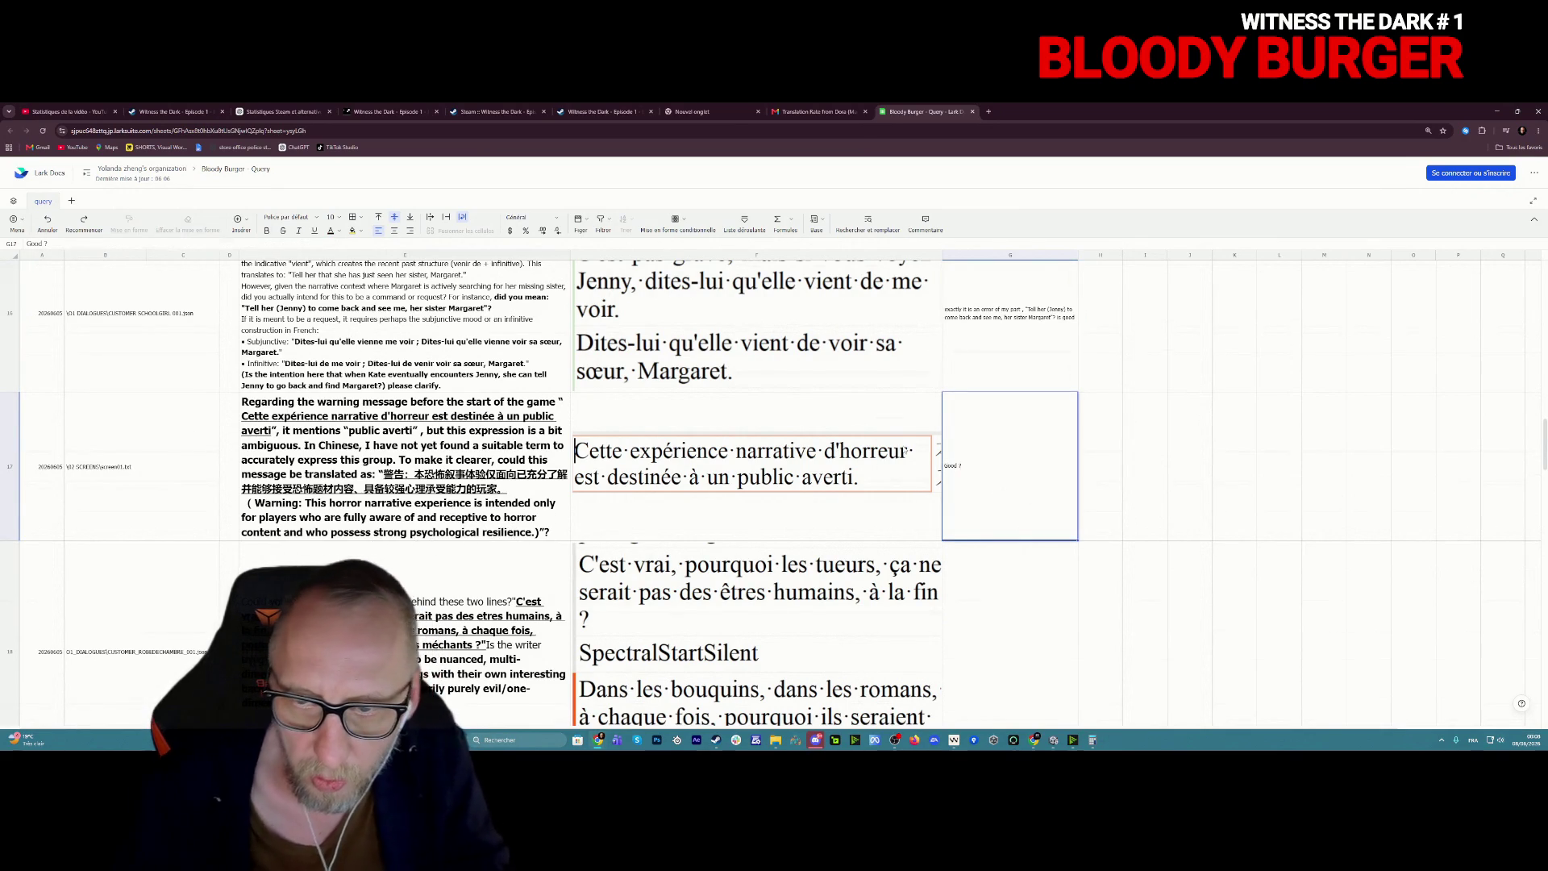
scroll(859, 465, "down", 4)
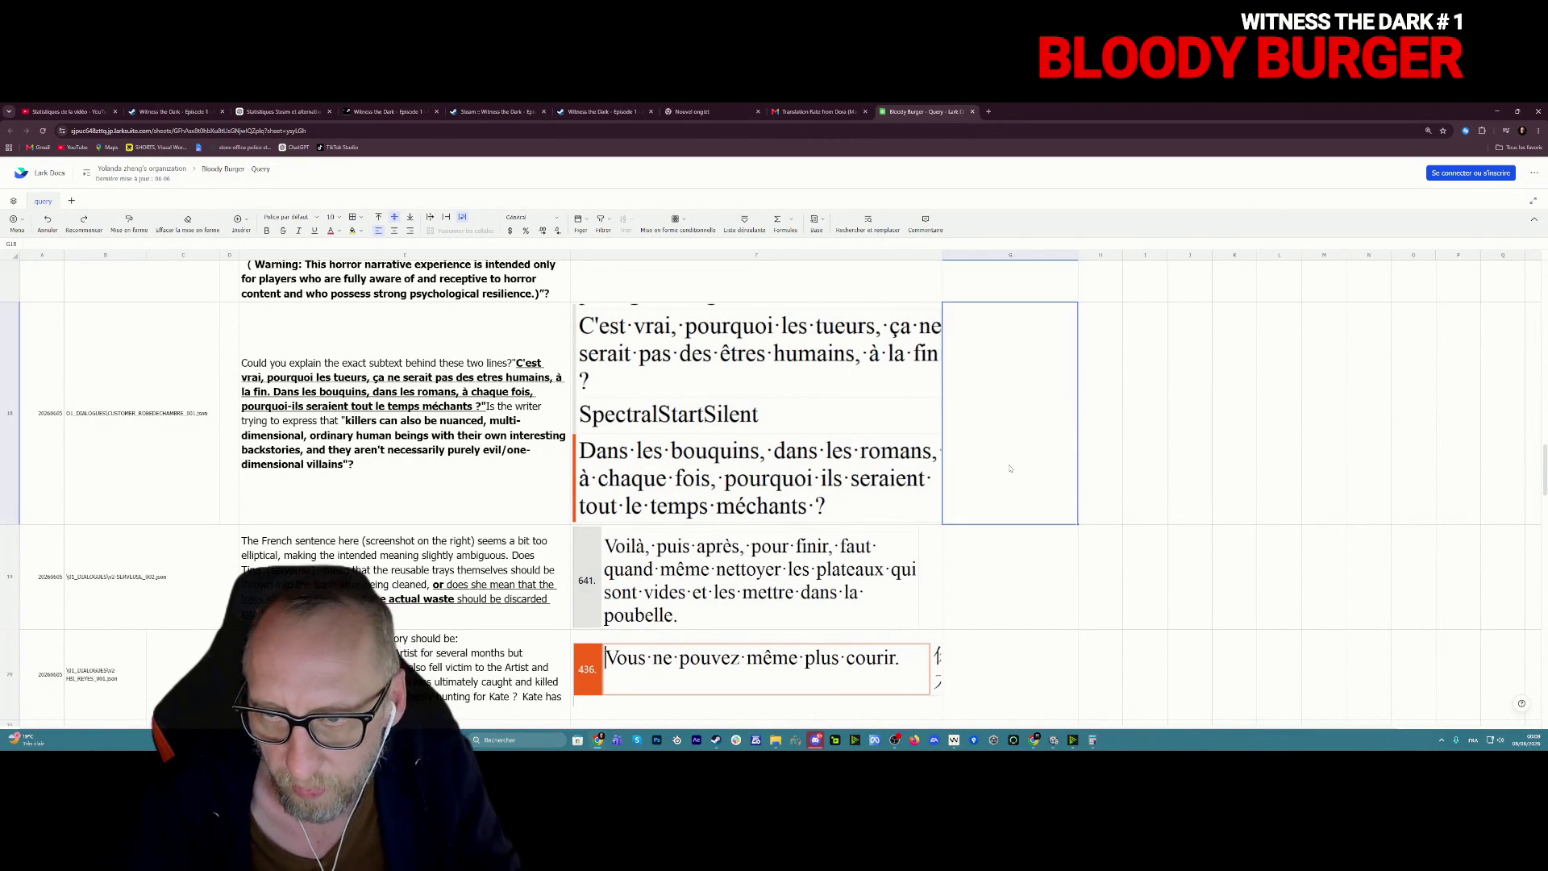
- Answer the killers-subtext query in G18 with 'exactly'
left_click(1008, 468)
type("exact")
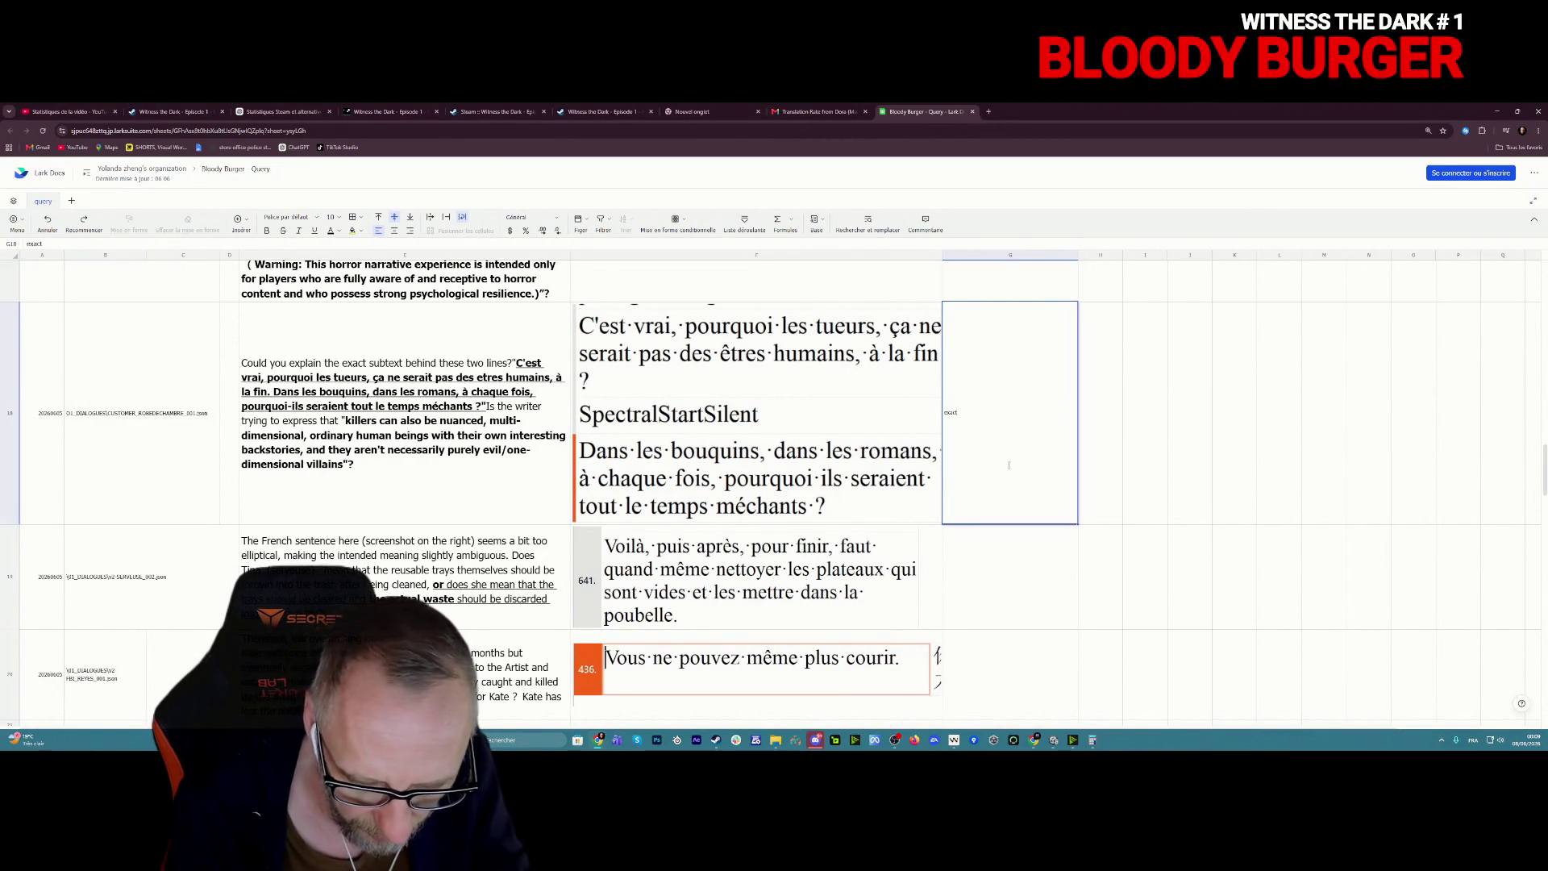
type("ly")
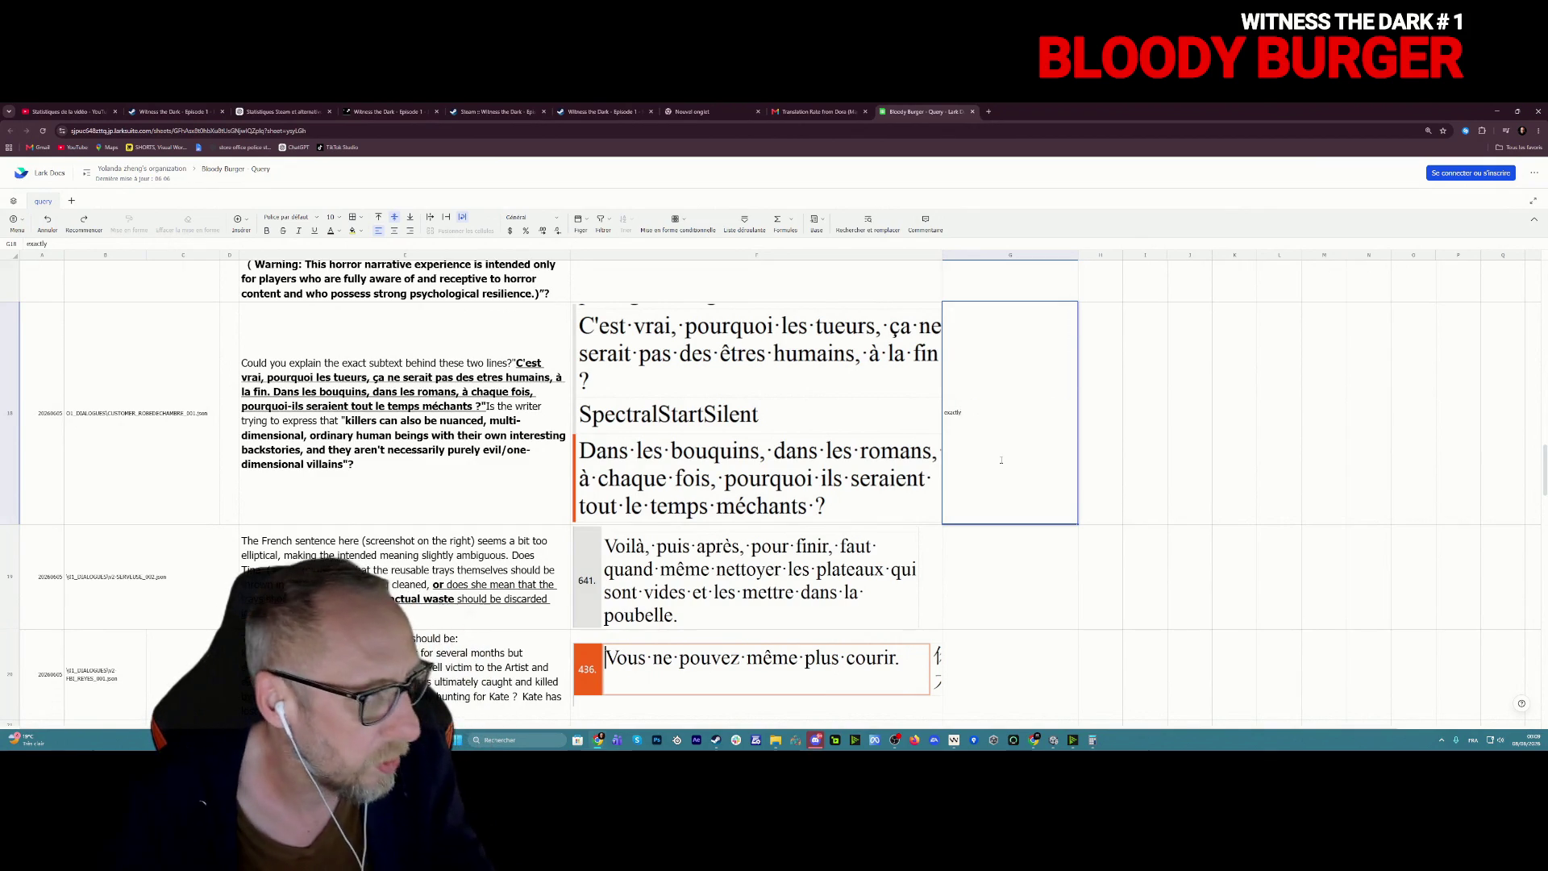
scroll(794, 510, "down", 2)
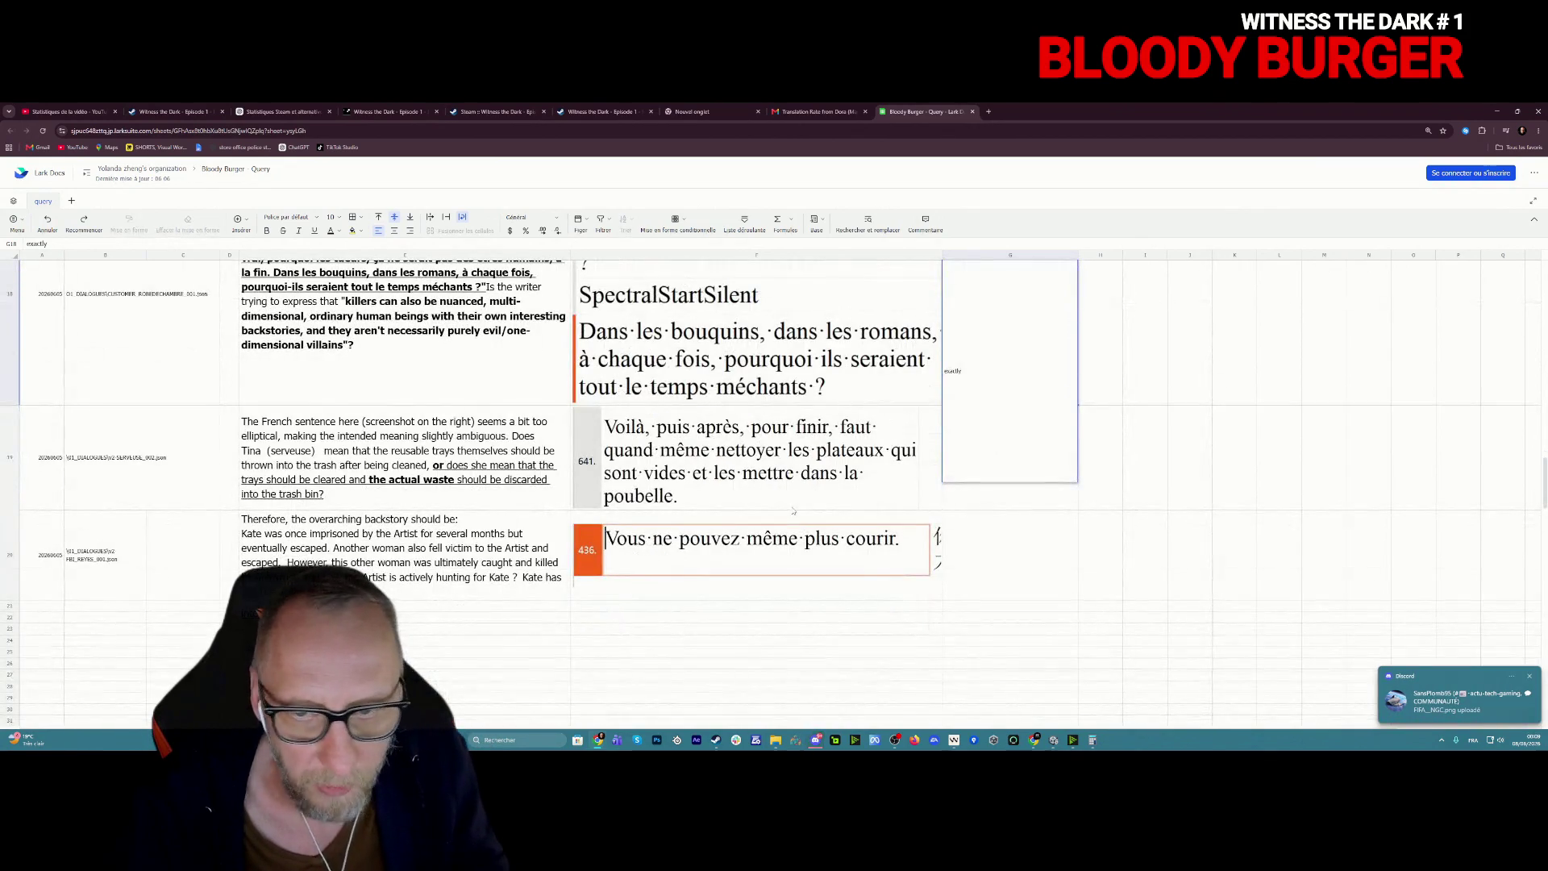
left_click(997, 496)
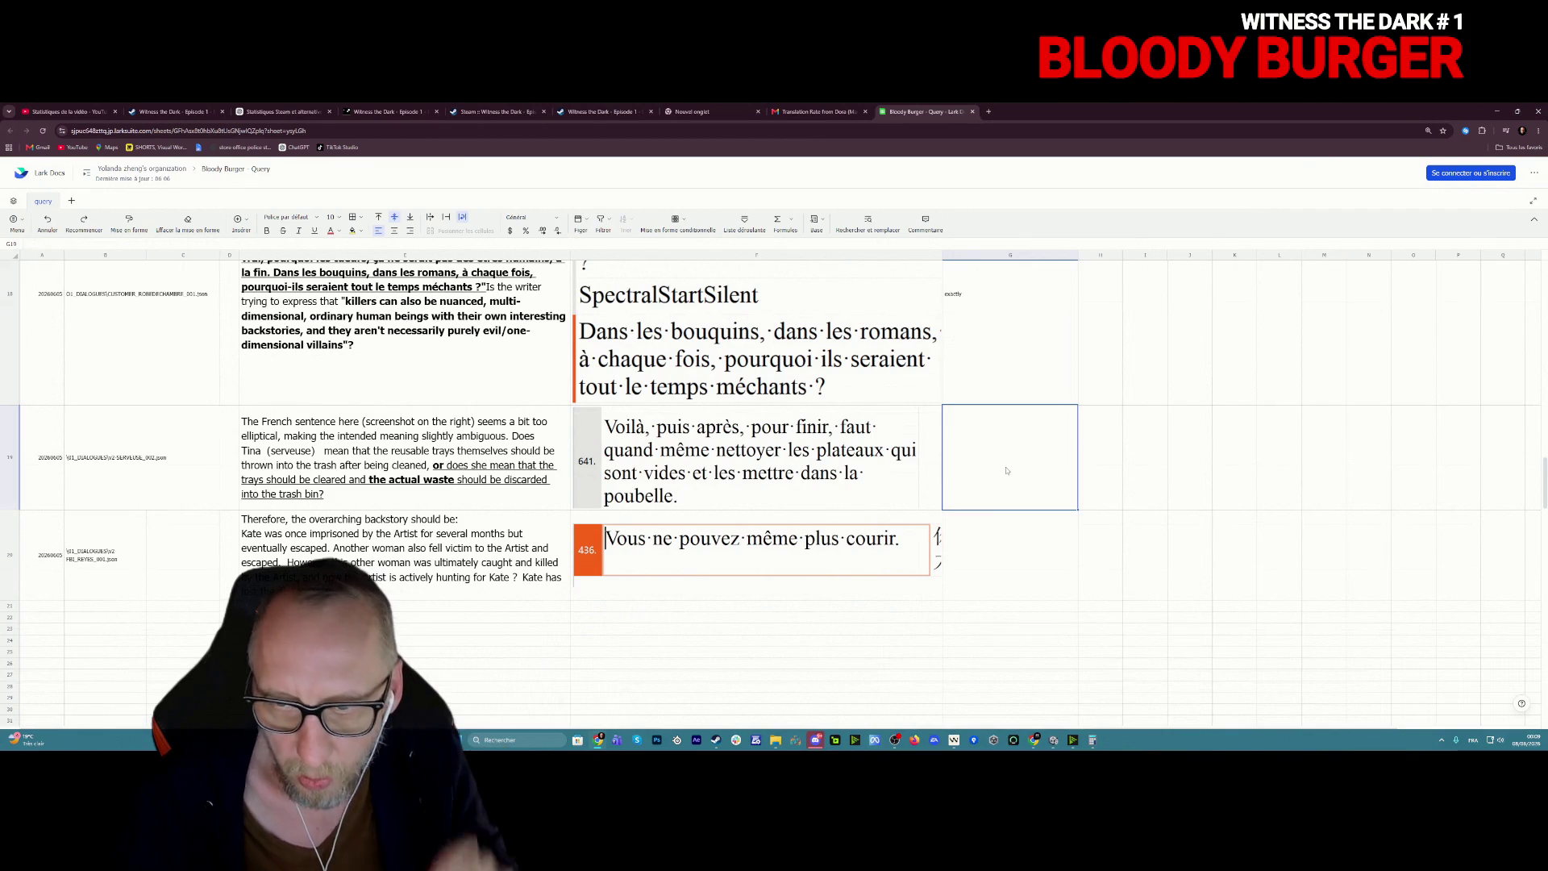
- Enter 'Just used tray must be going to trash' in G19 for the trays query
type("Jus")
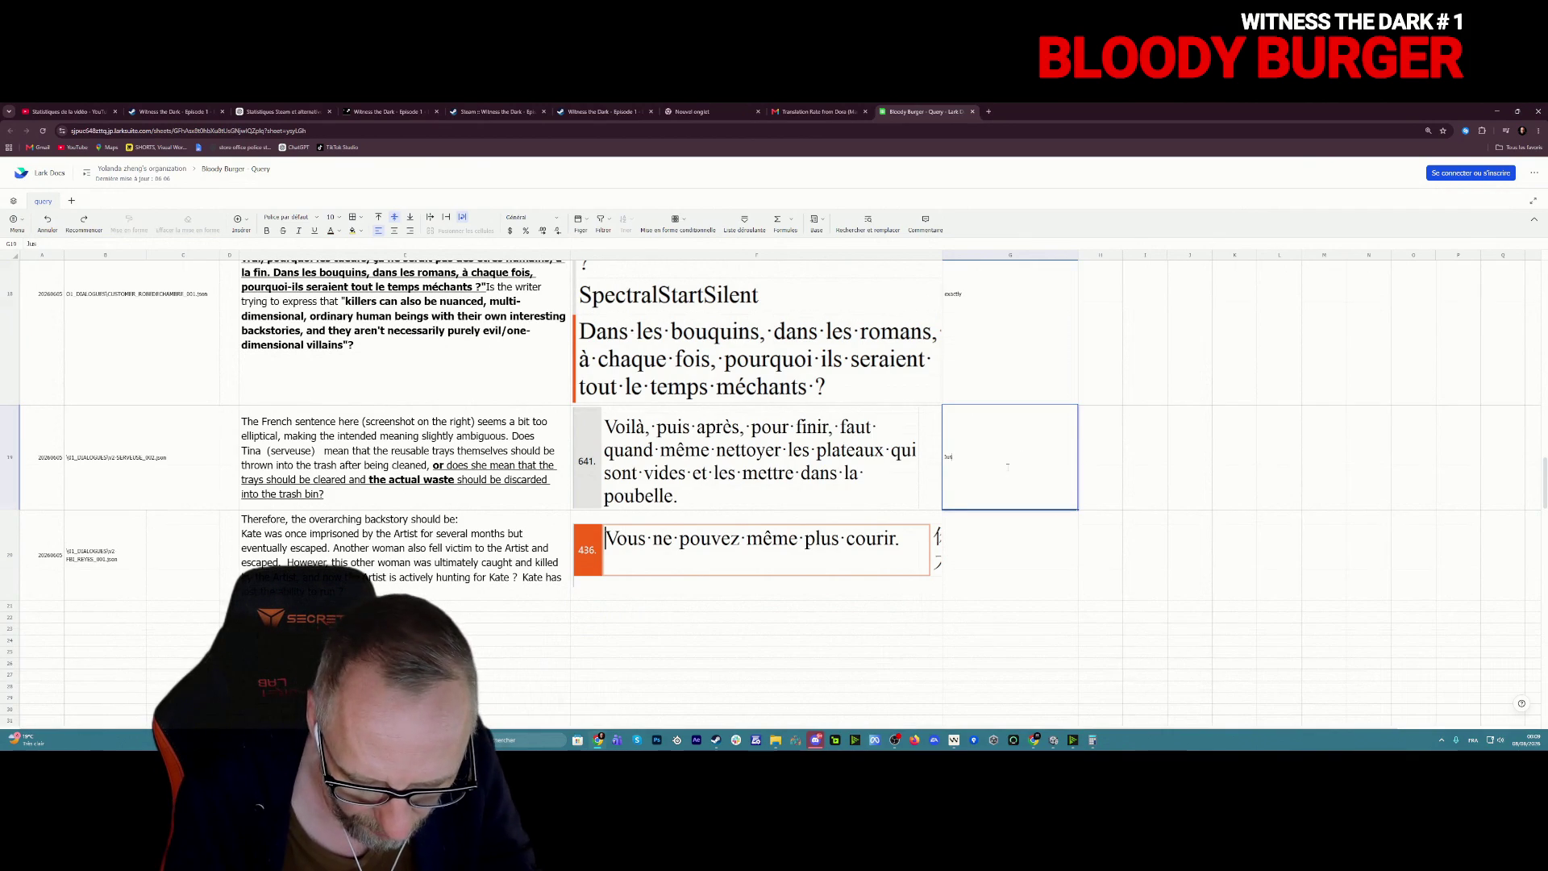
type("t used")
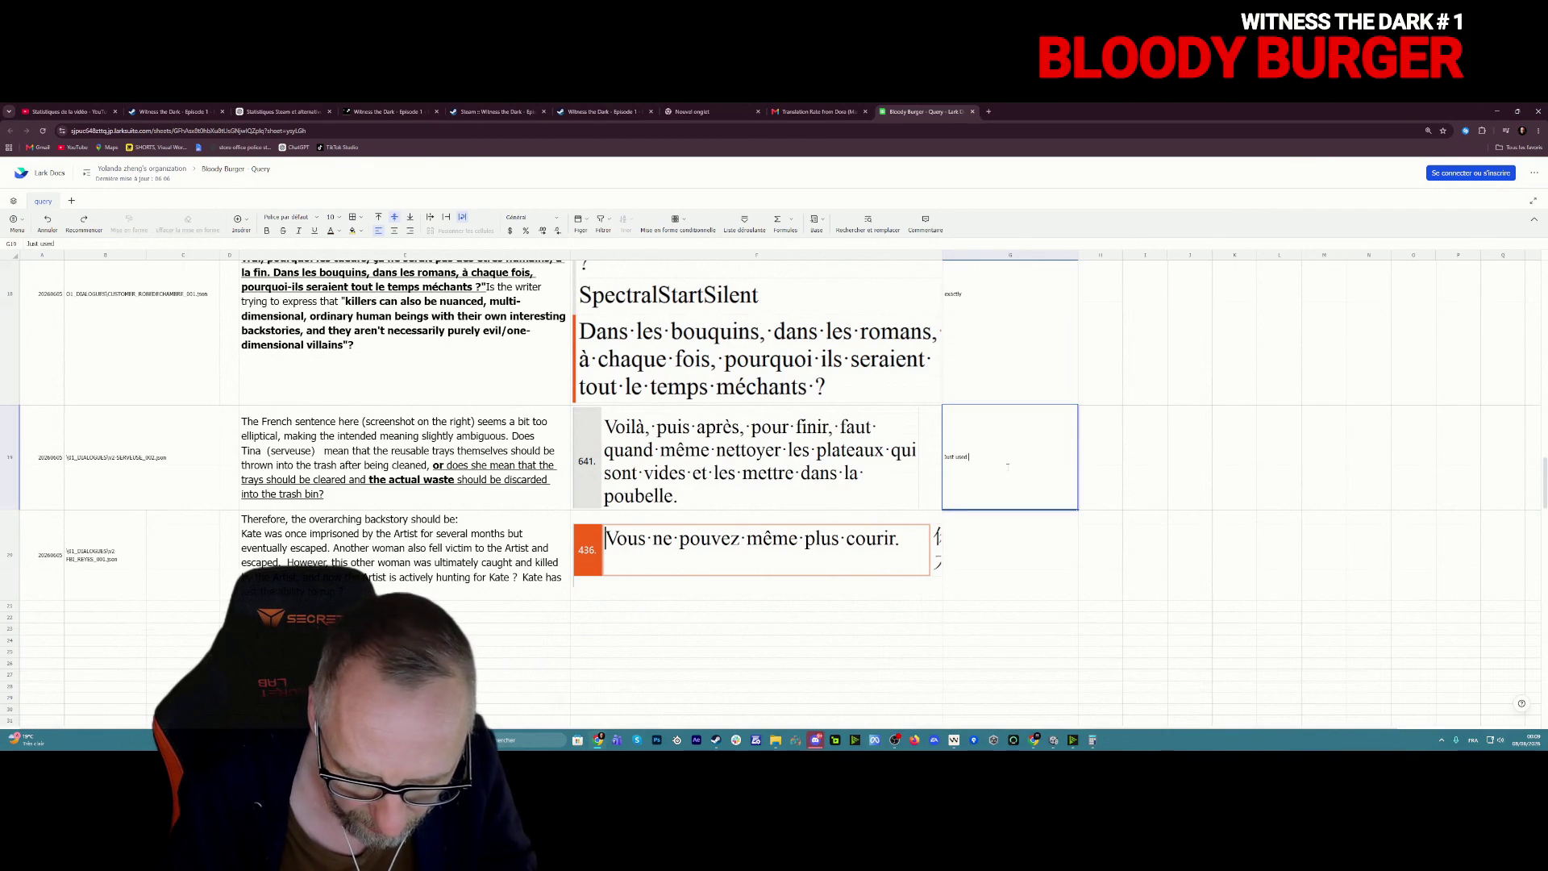
type(" tray m")
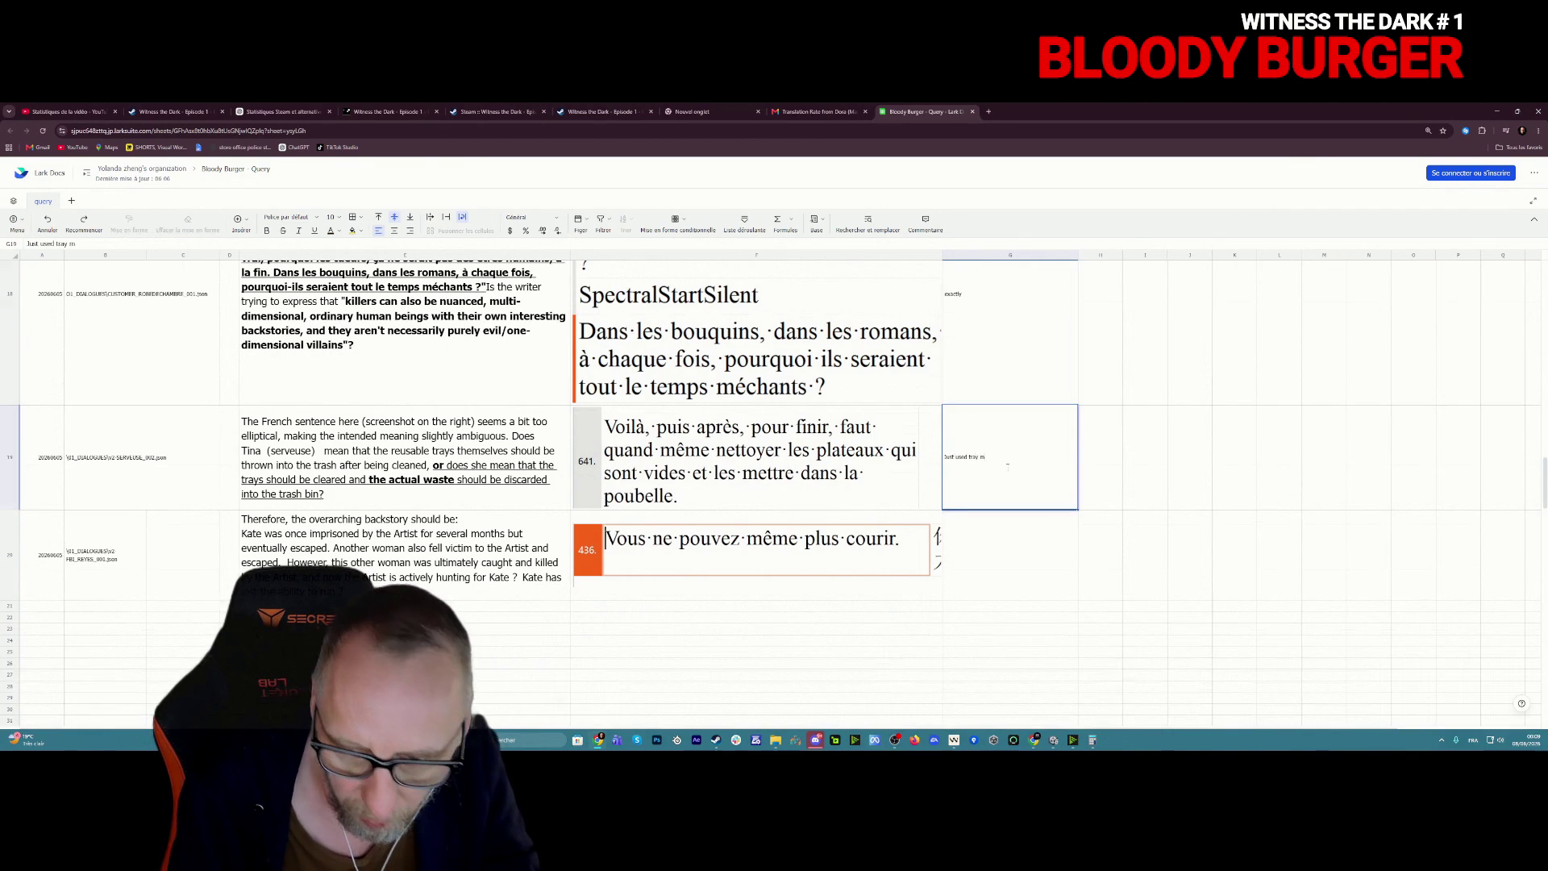
type("ust ")
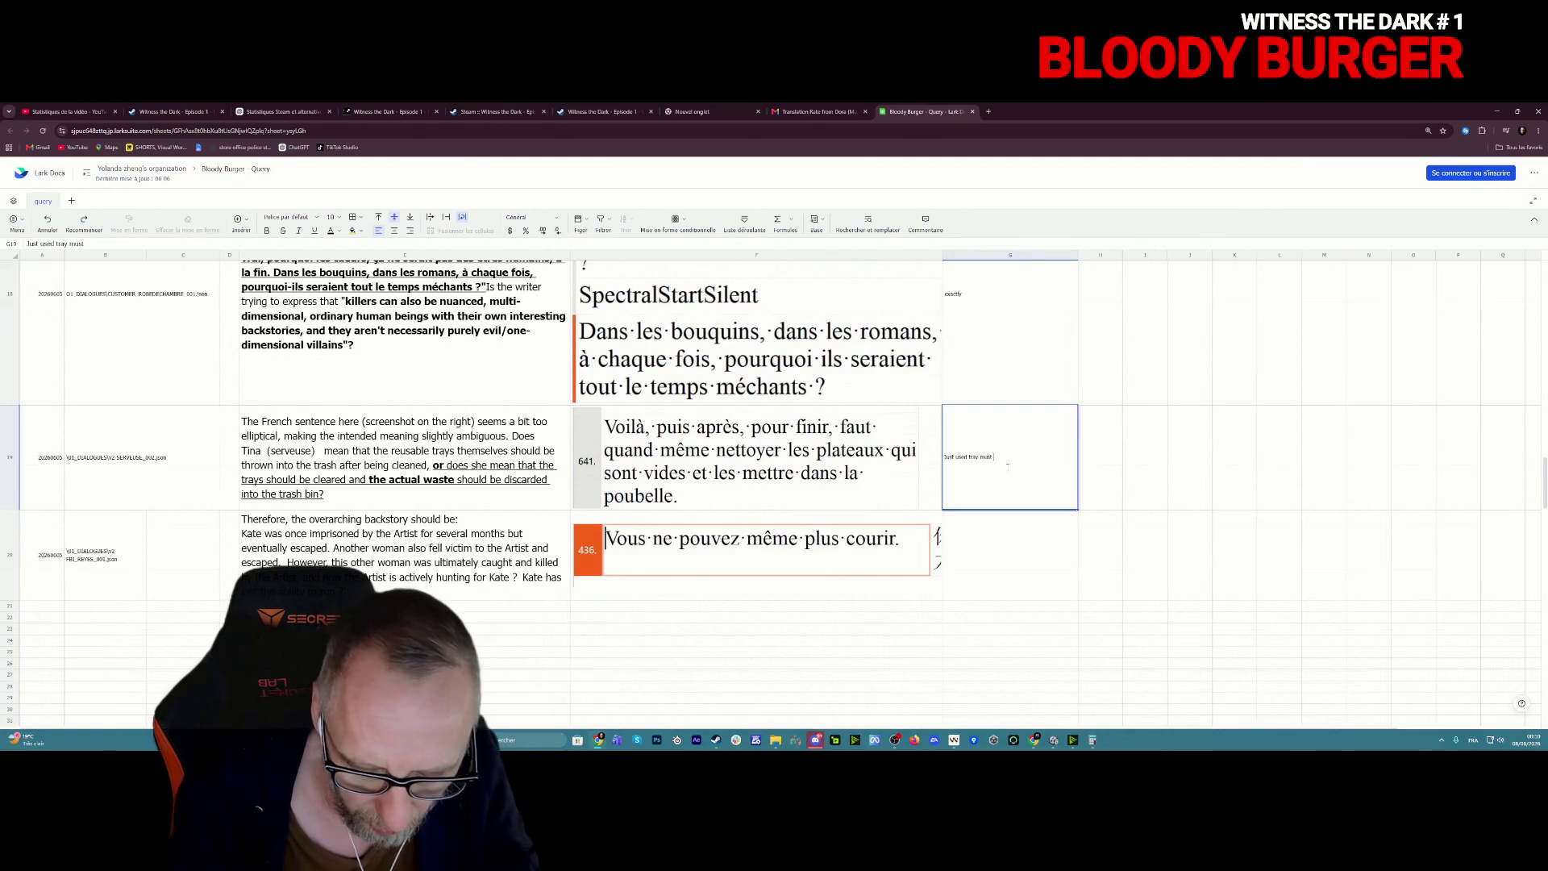
type("be goin")
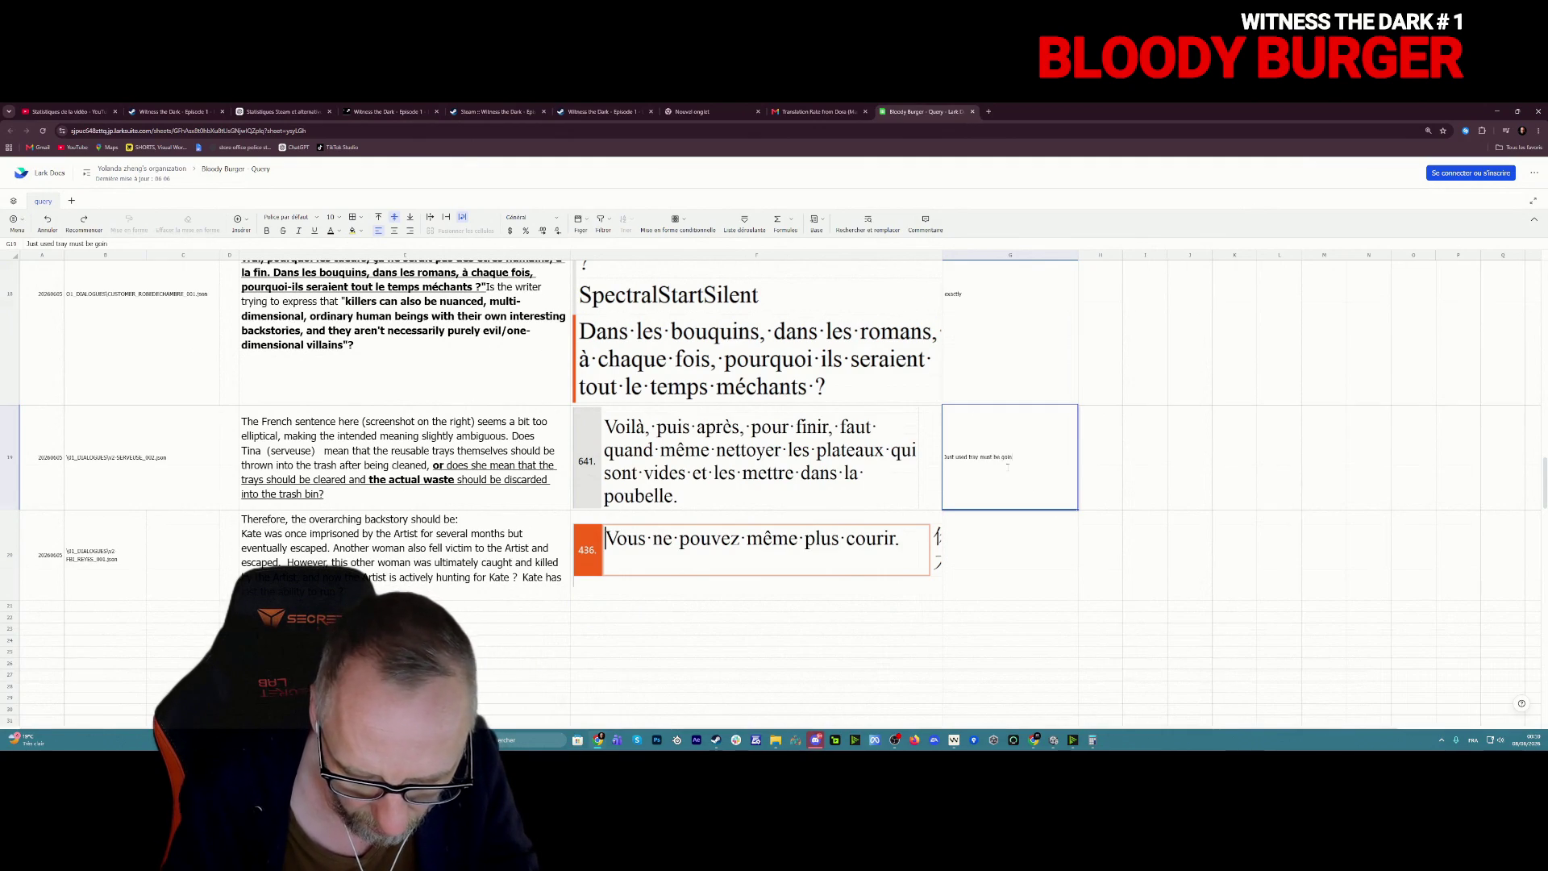
type("g to trash")
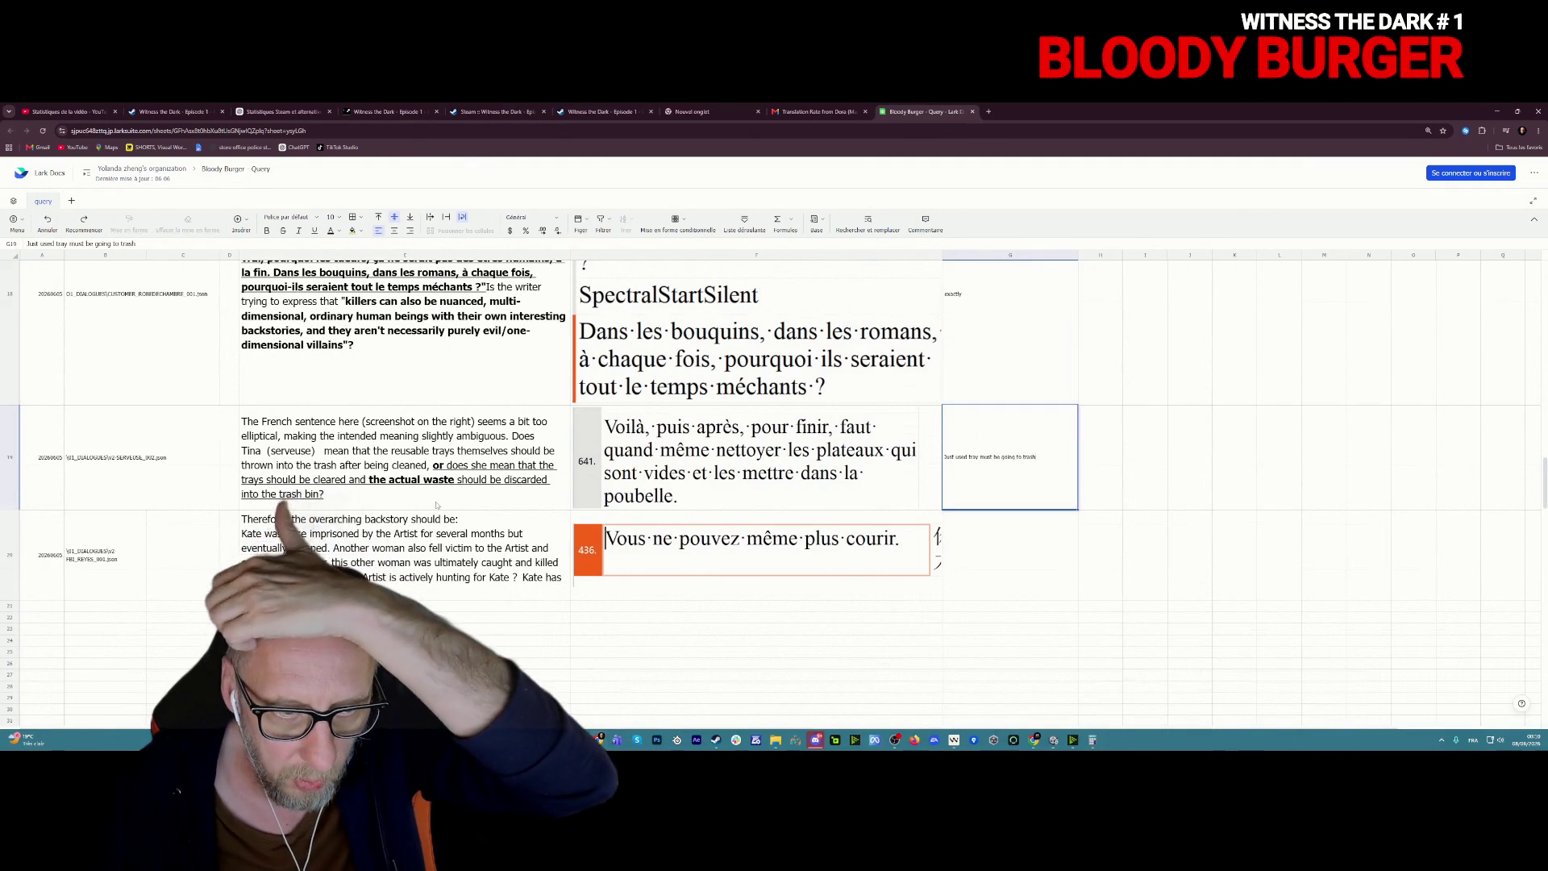
scroll(436, 504, "down", 2)
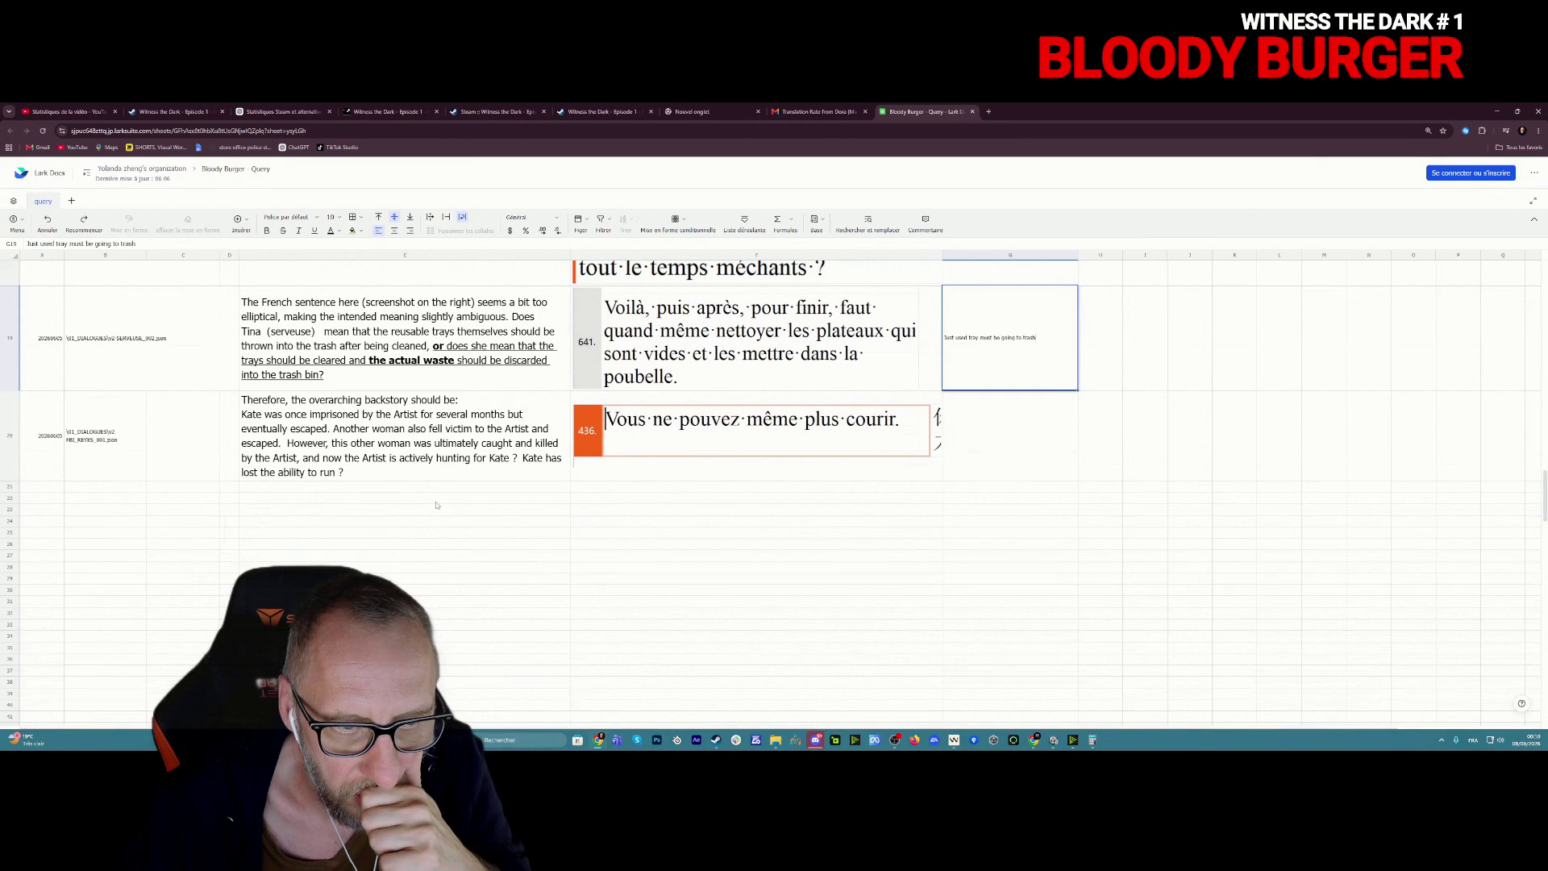
key("Return")
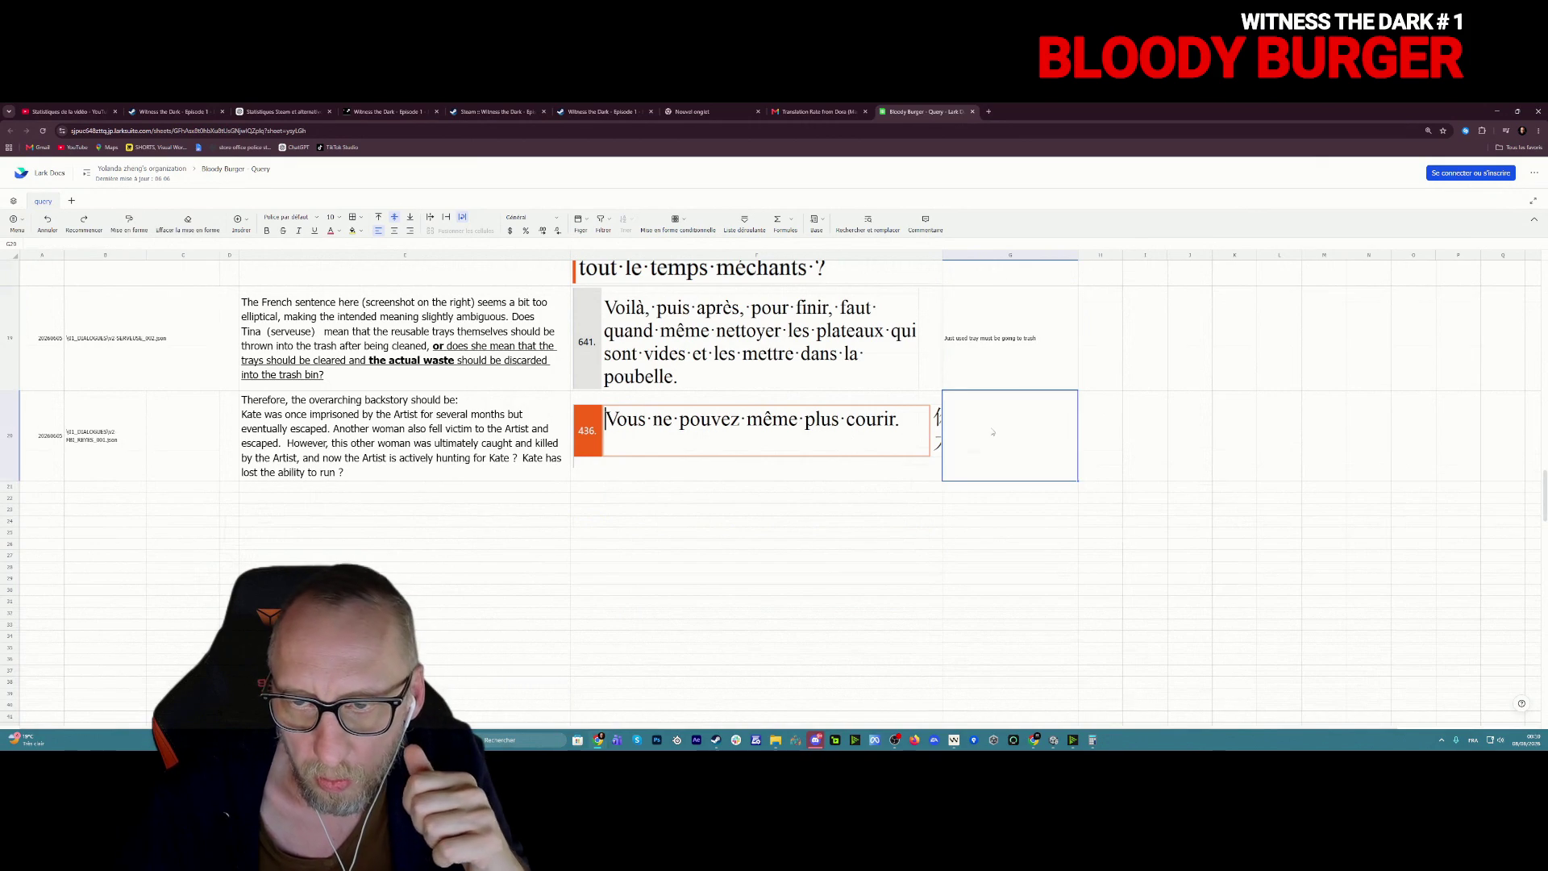
type("exat")
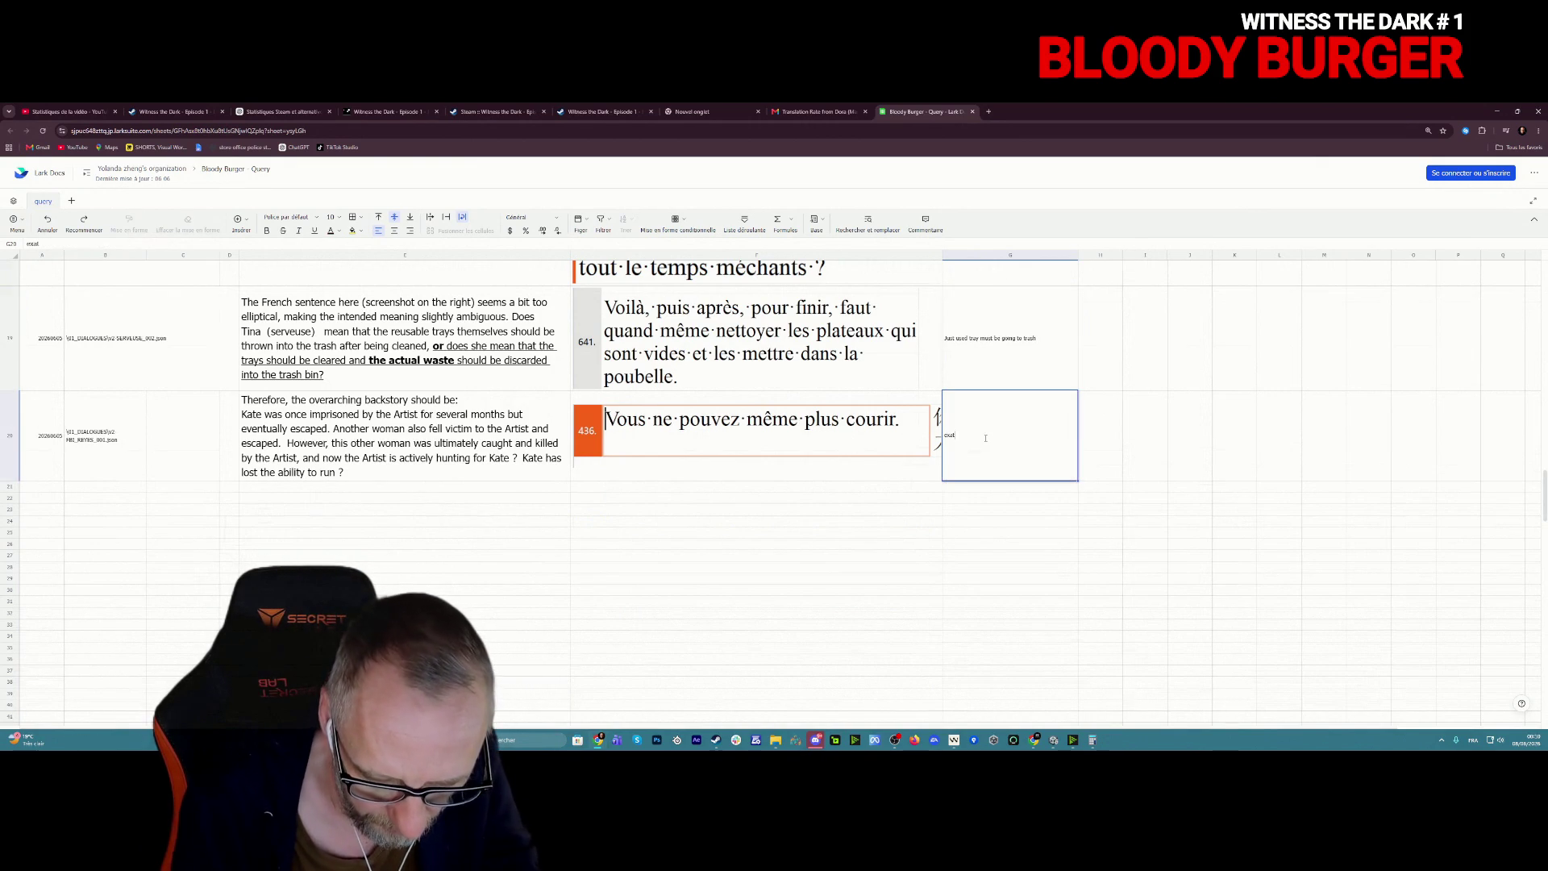
left_click(1207, 502)
scroll(1092, 437, "up", 20)
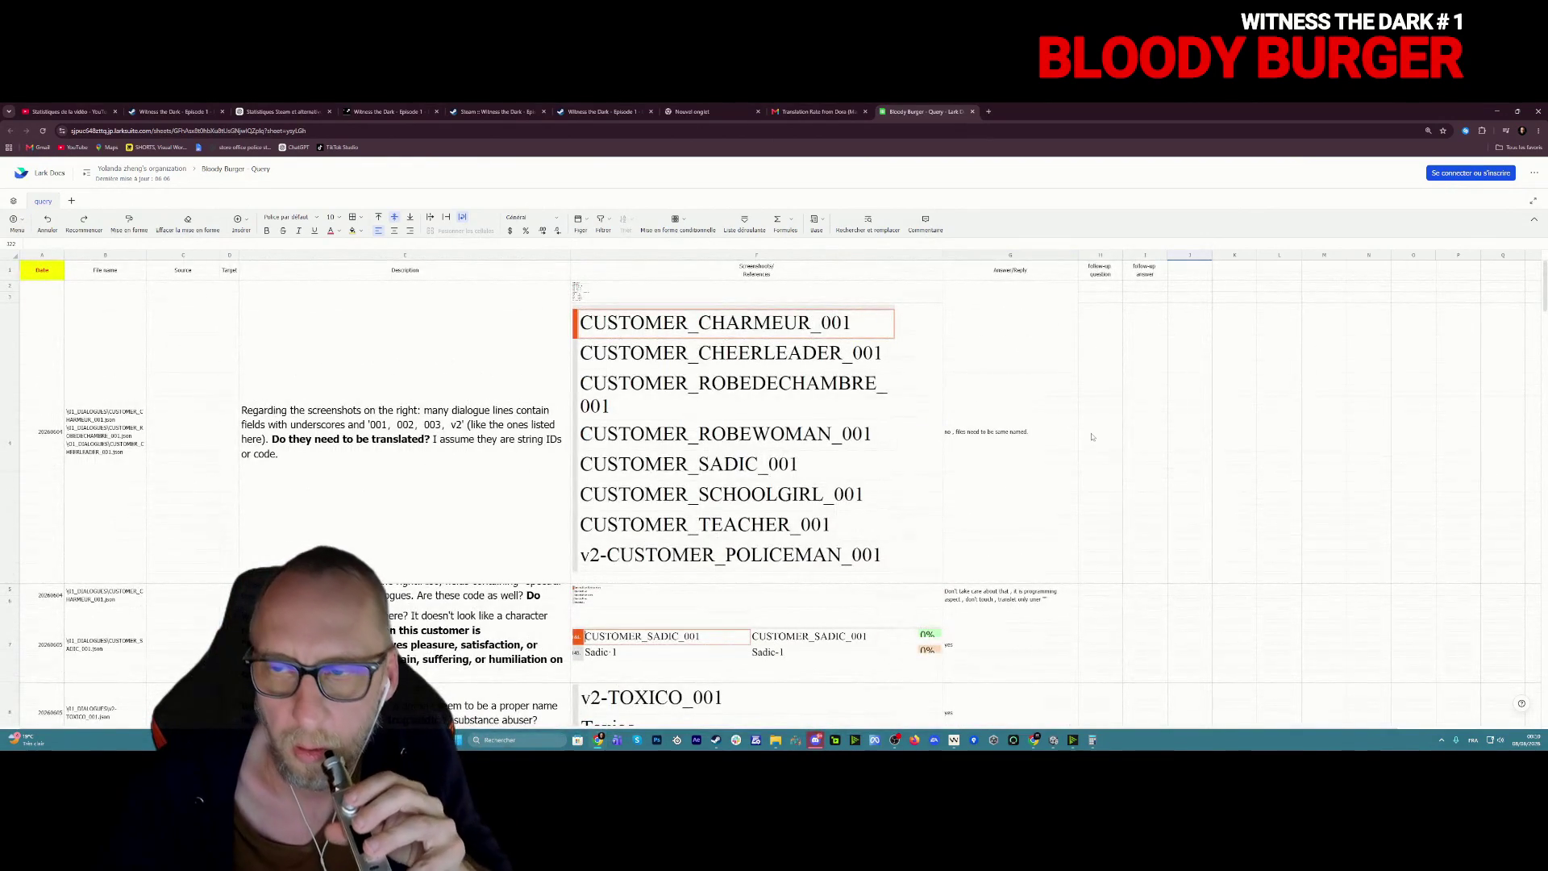
scroll(1092, 437, "down", 20)
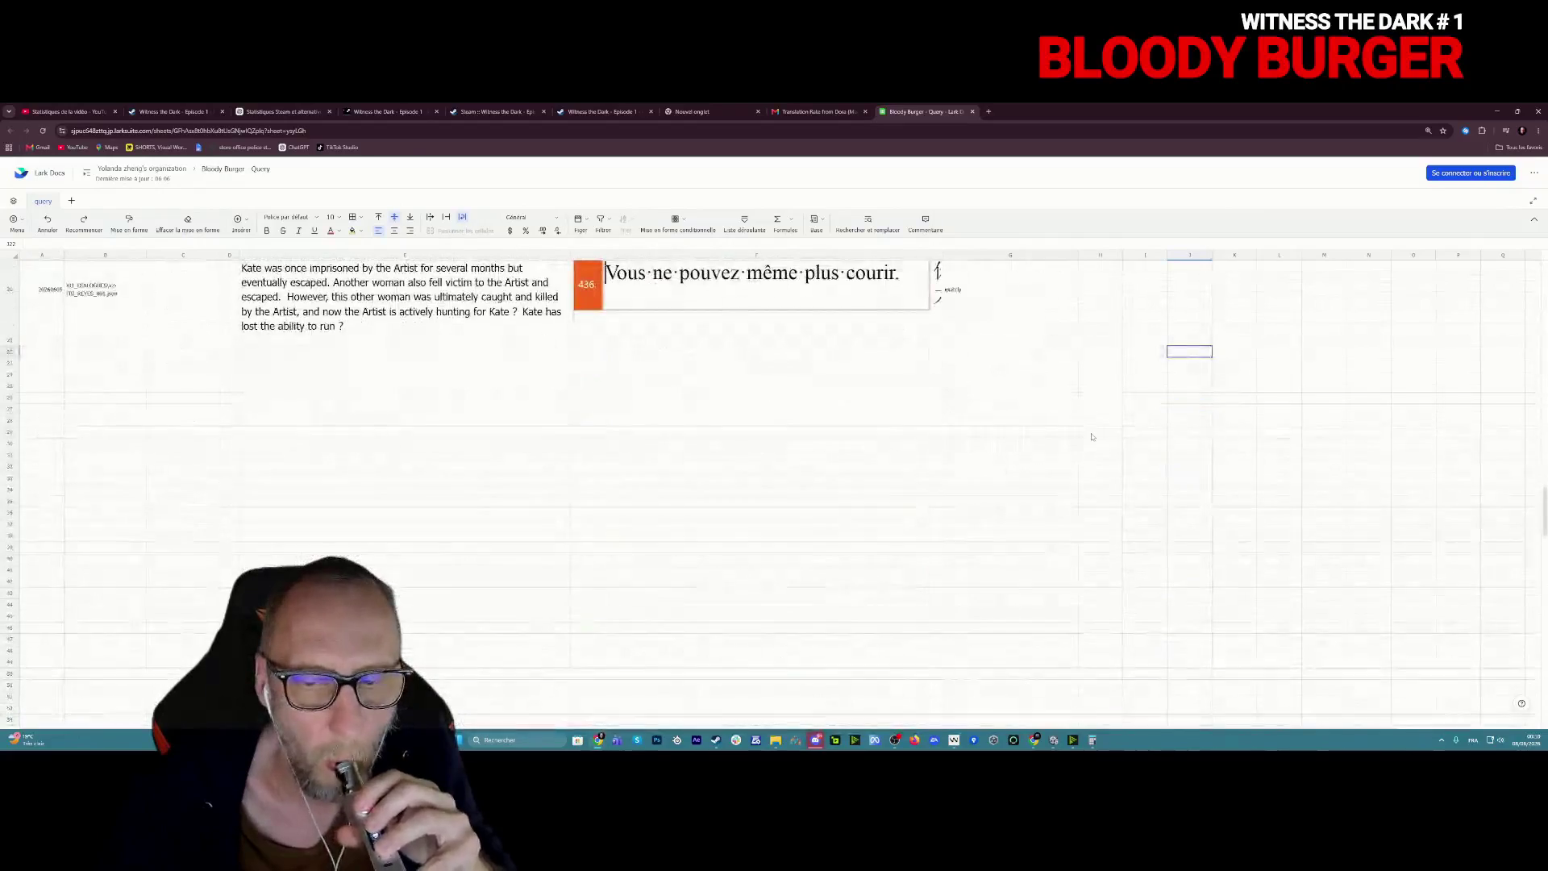
scroll(1091, 437, "up", 4)
scroll(1092, 436, "down", 3)
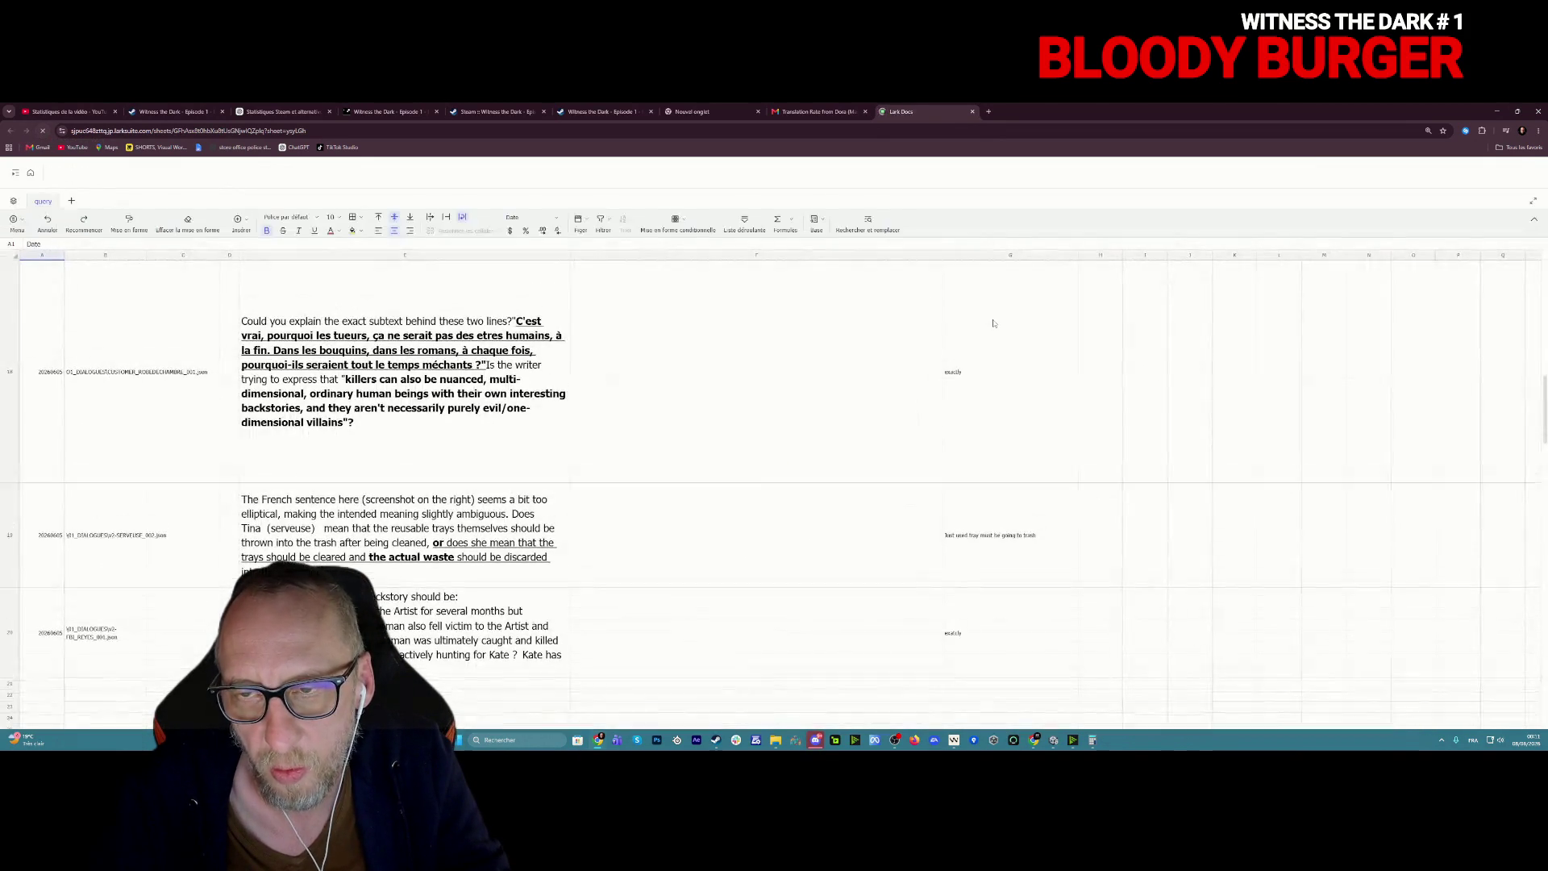
scroll(993, 323, "up", 15)
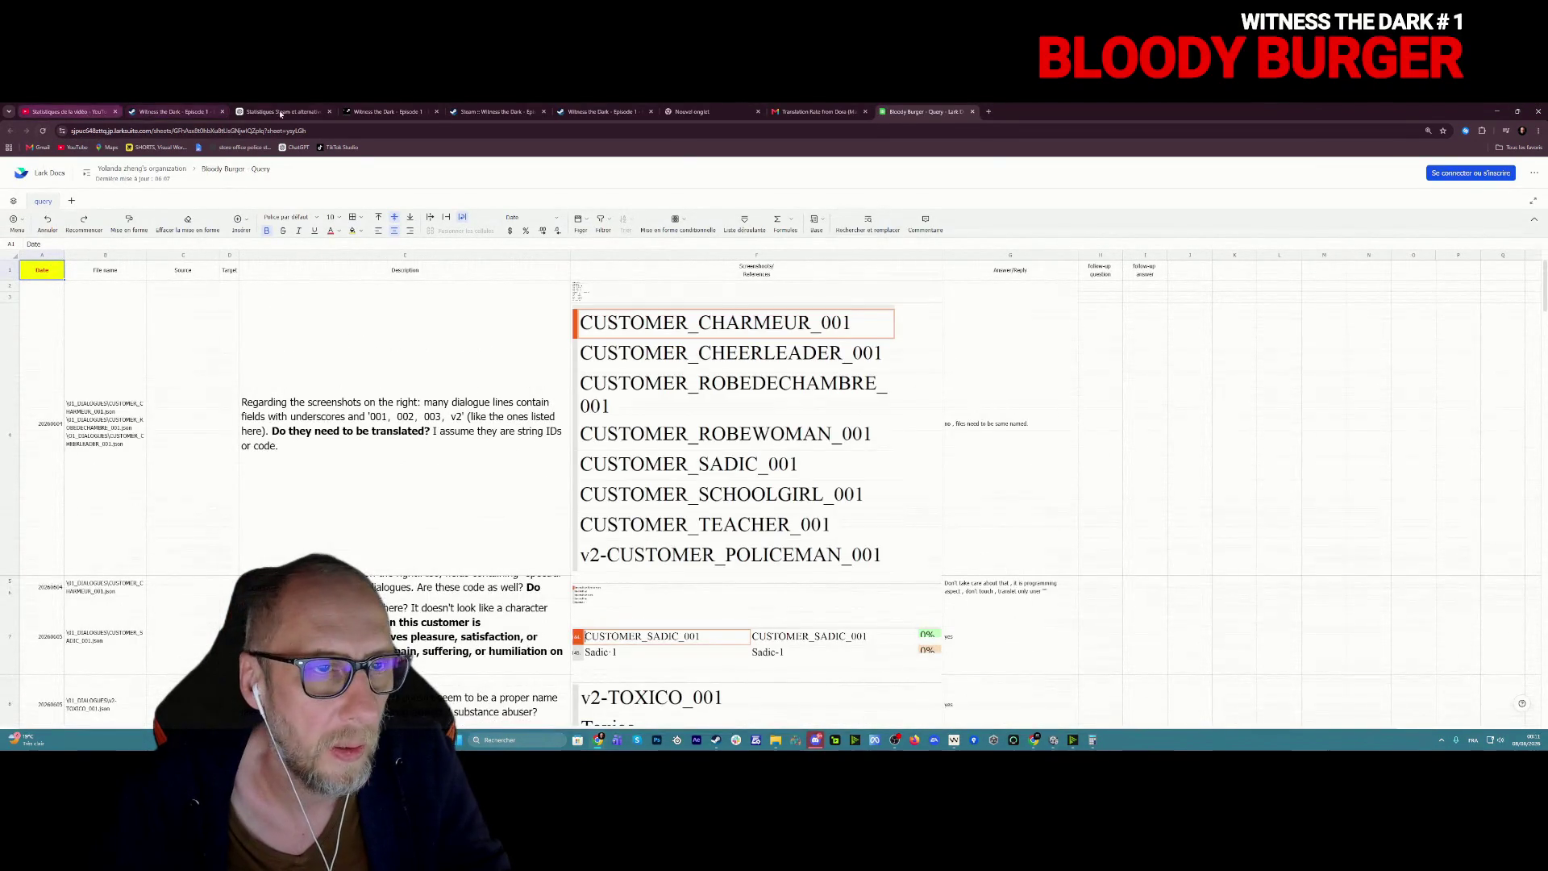
- Send the drafted reply in the translation-rate email thread
left_click(814, 111)
scroll(491, 433, "down", 4)
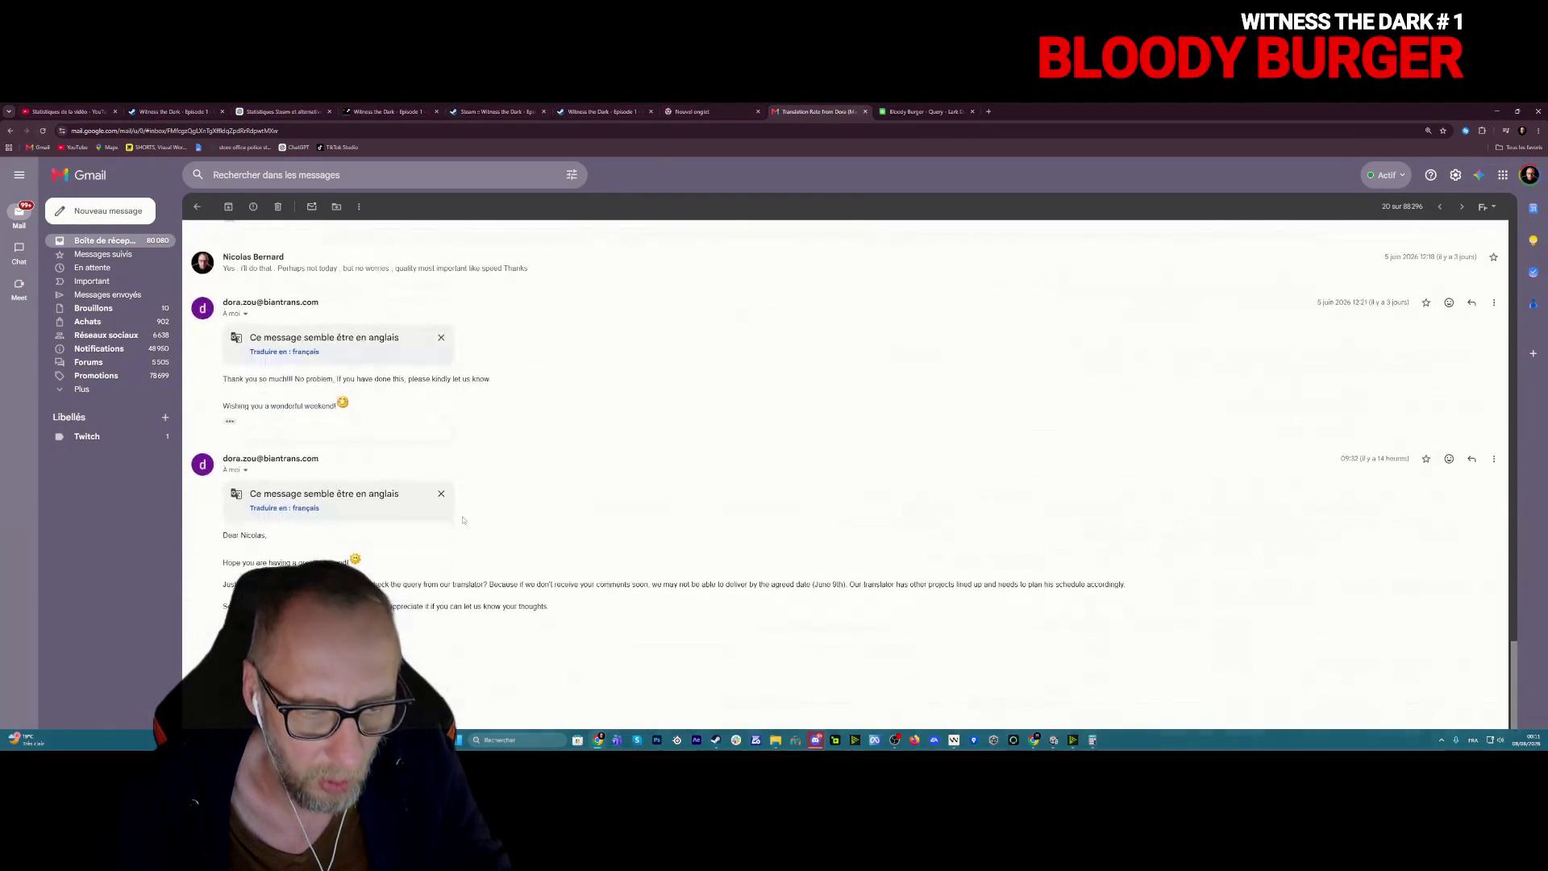
scroll(846, 476, "down", 2)
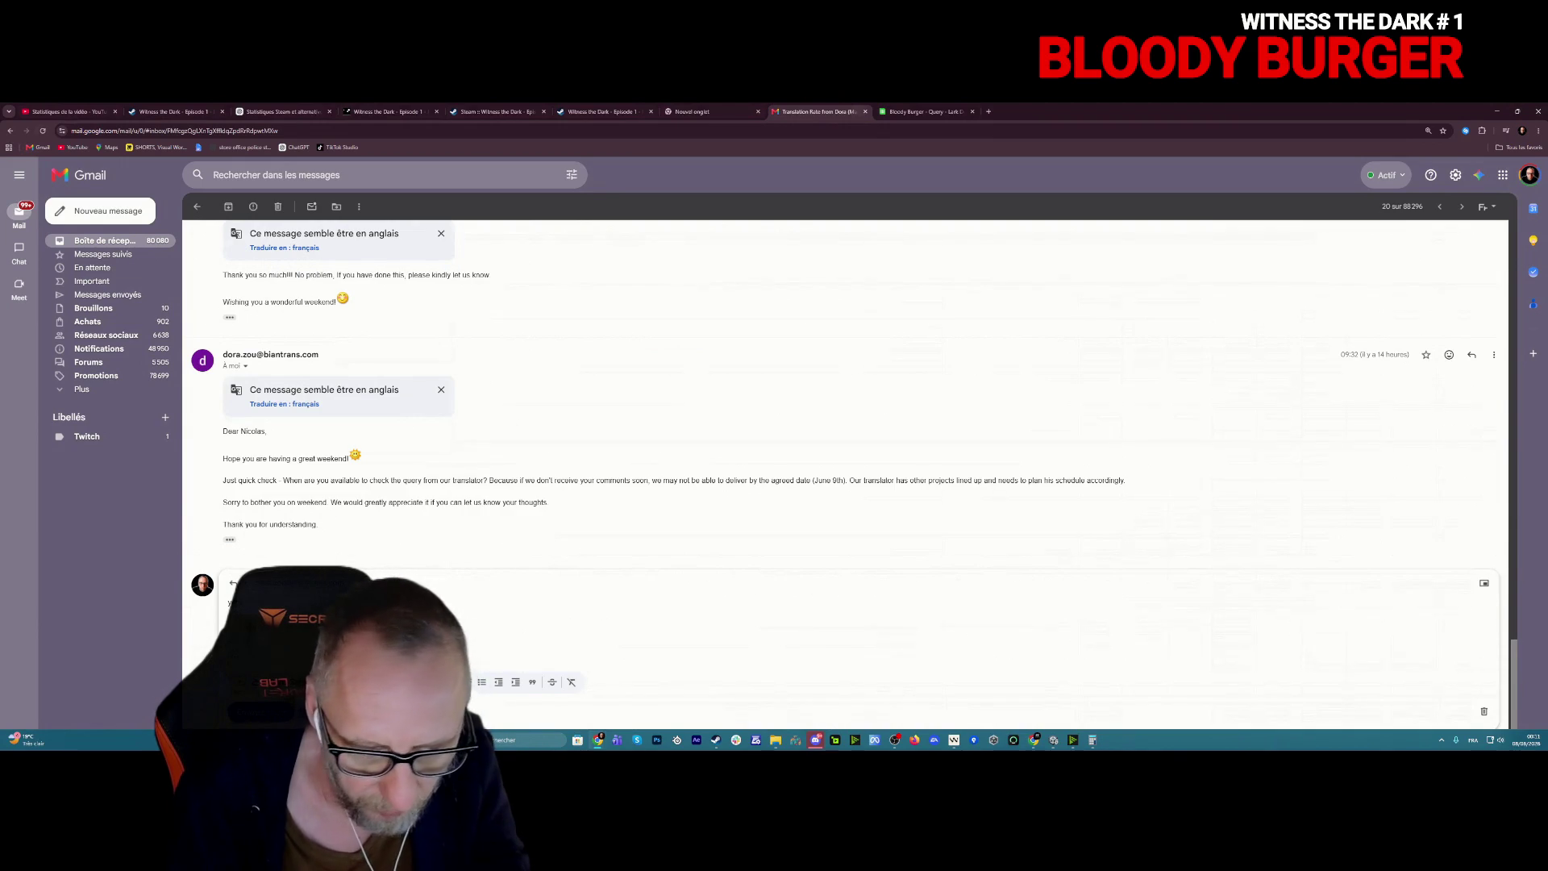
key("ctrl+Return")
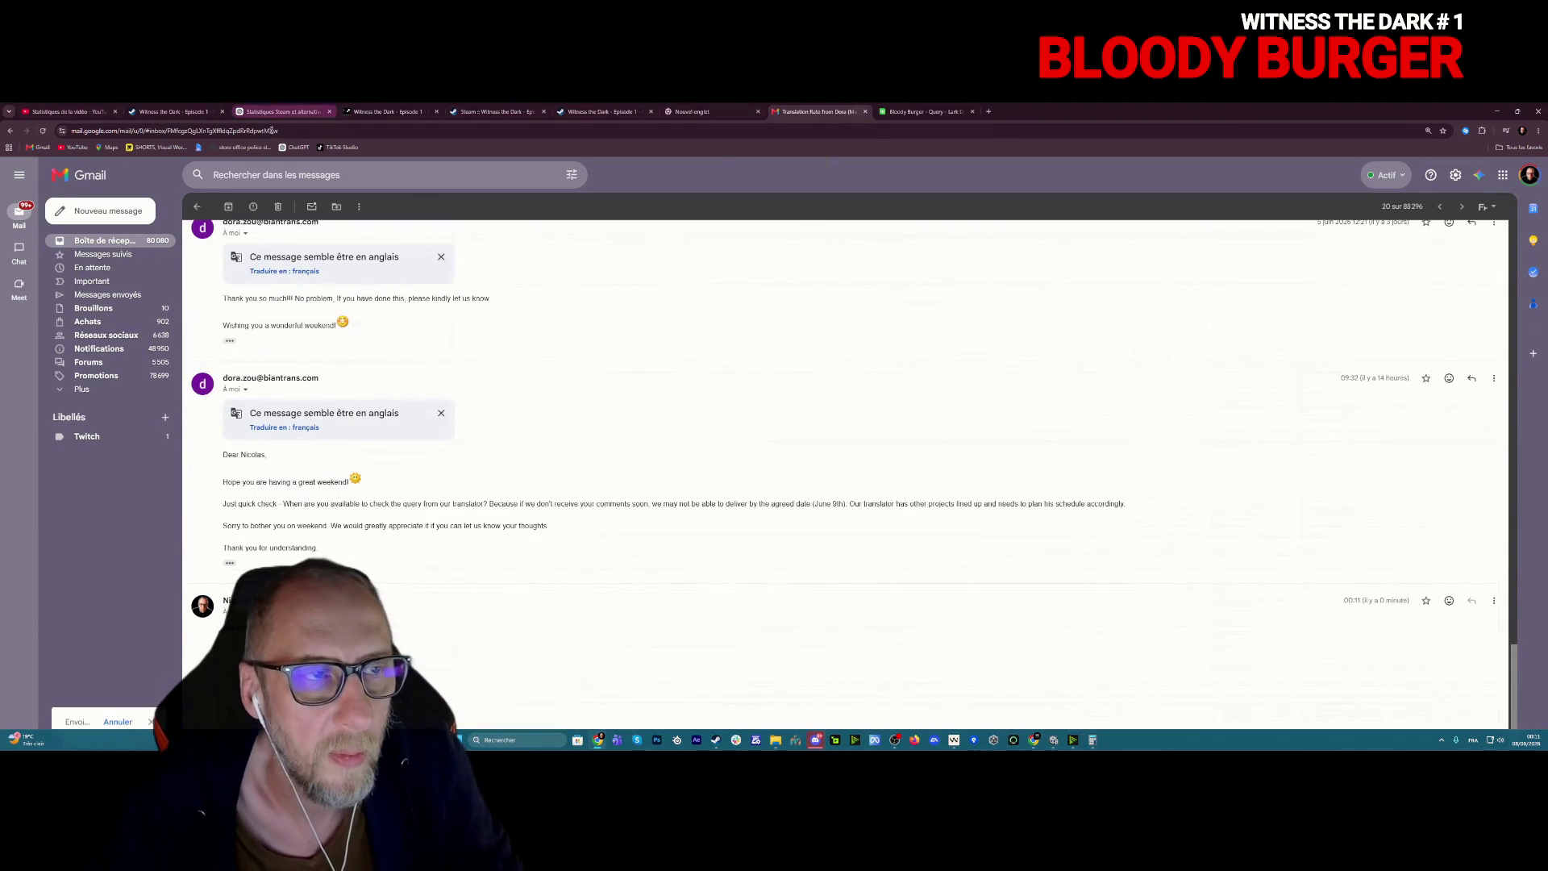
- Close the query sheet, check Social and Notifications emails, and go to the Steam store page
left_click(901, 114)
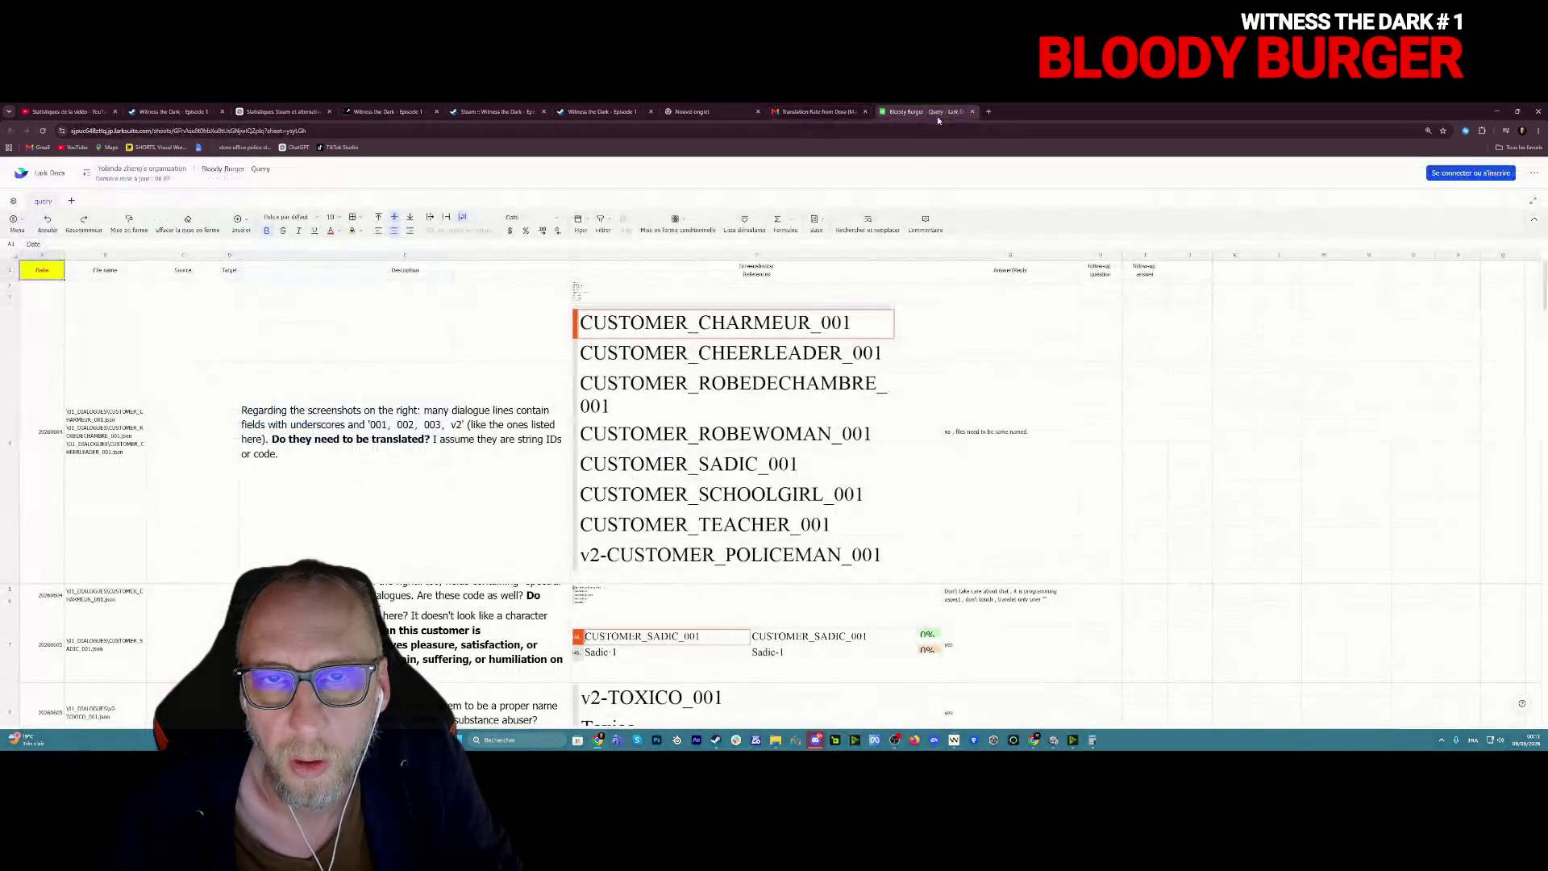
left_click(972, 112)
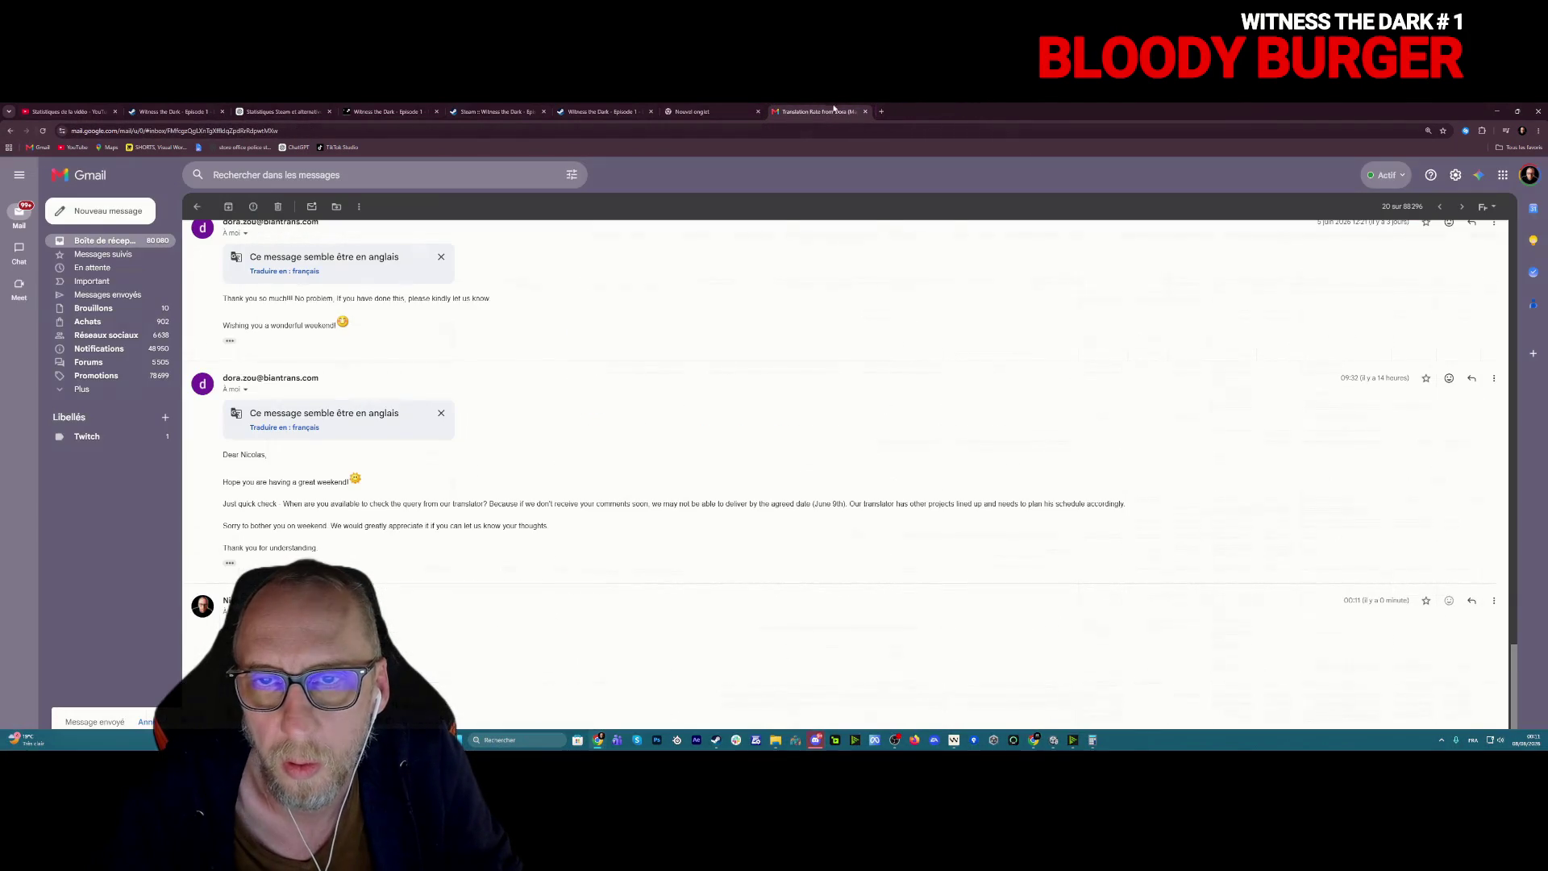
left_click(99, 240)
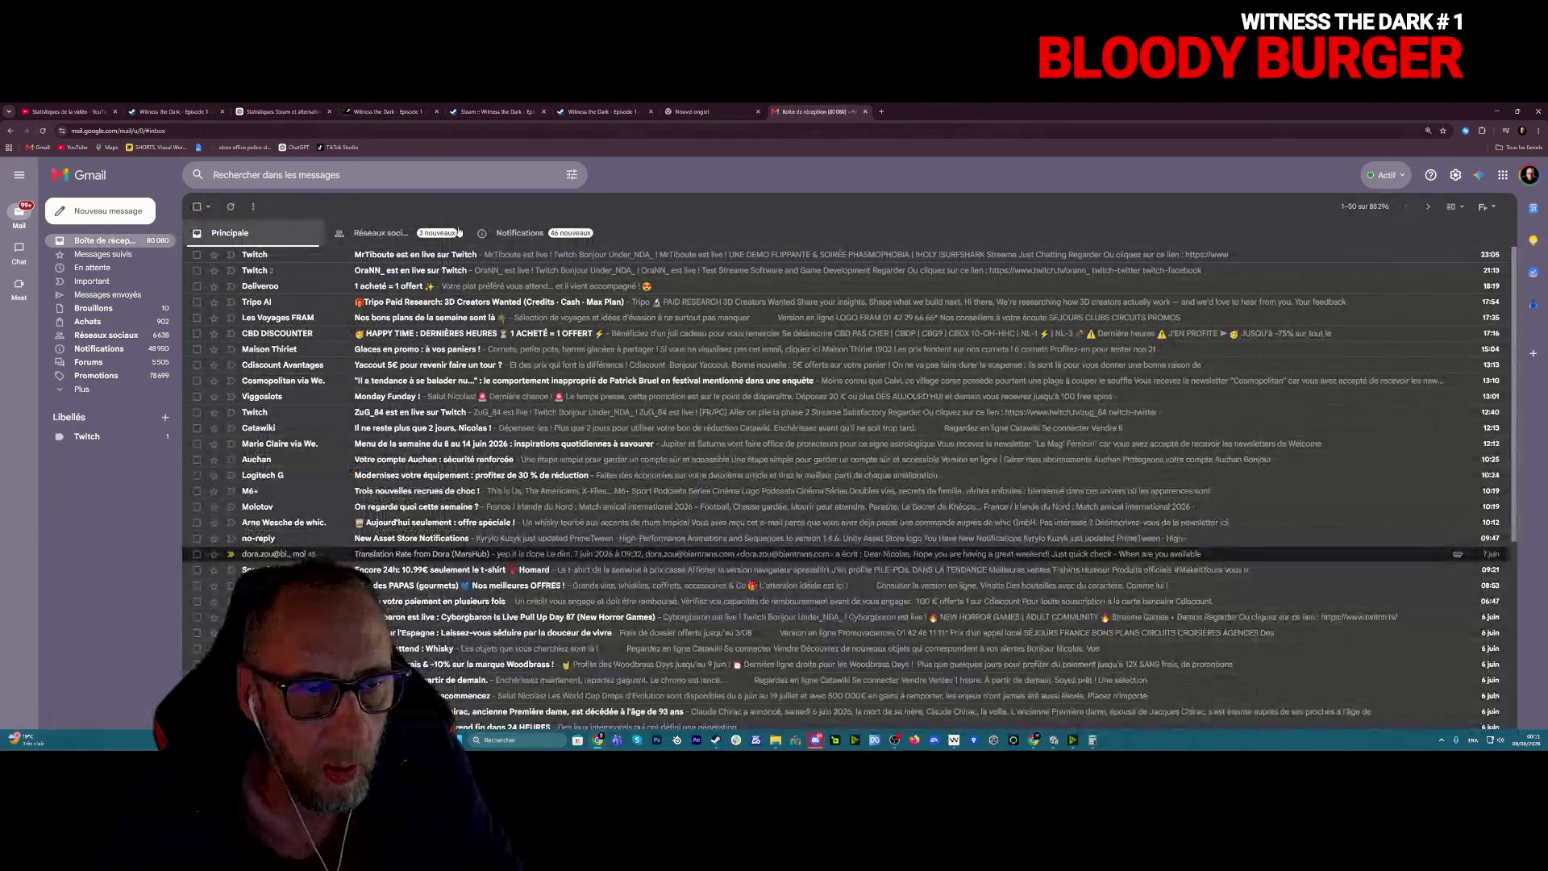
left_click(384, 234)
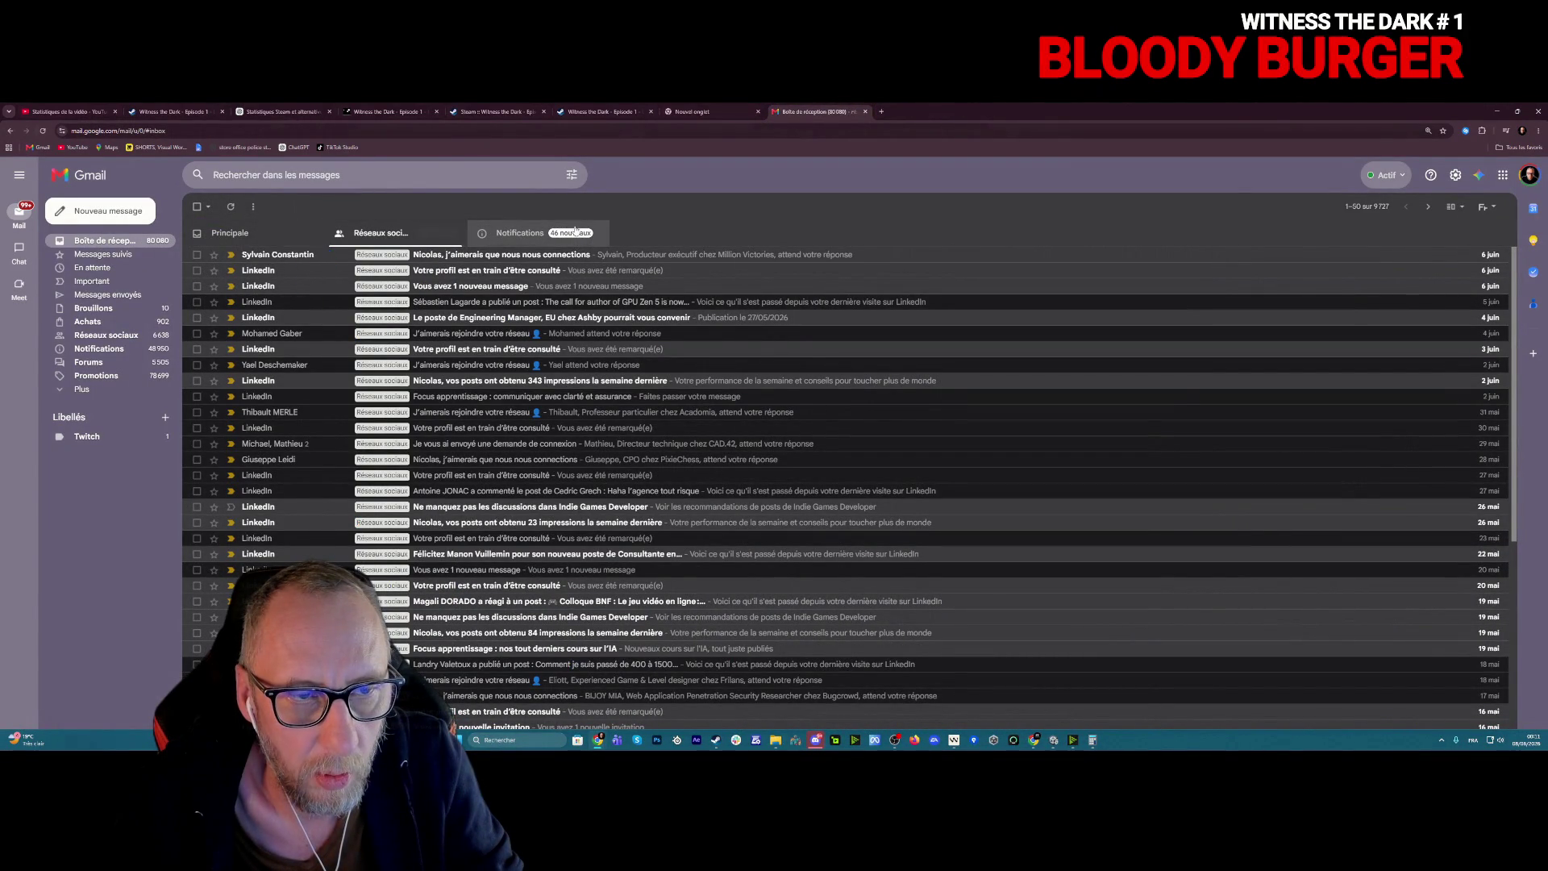
left_click(575, 232)
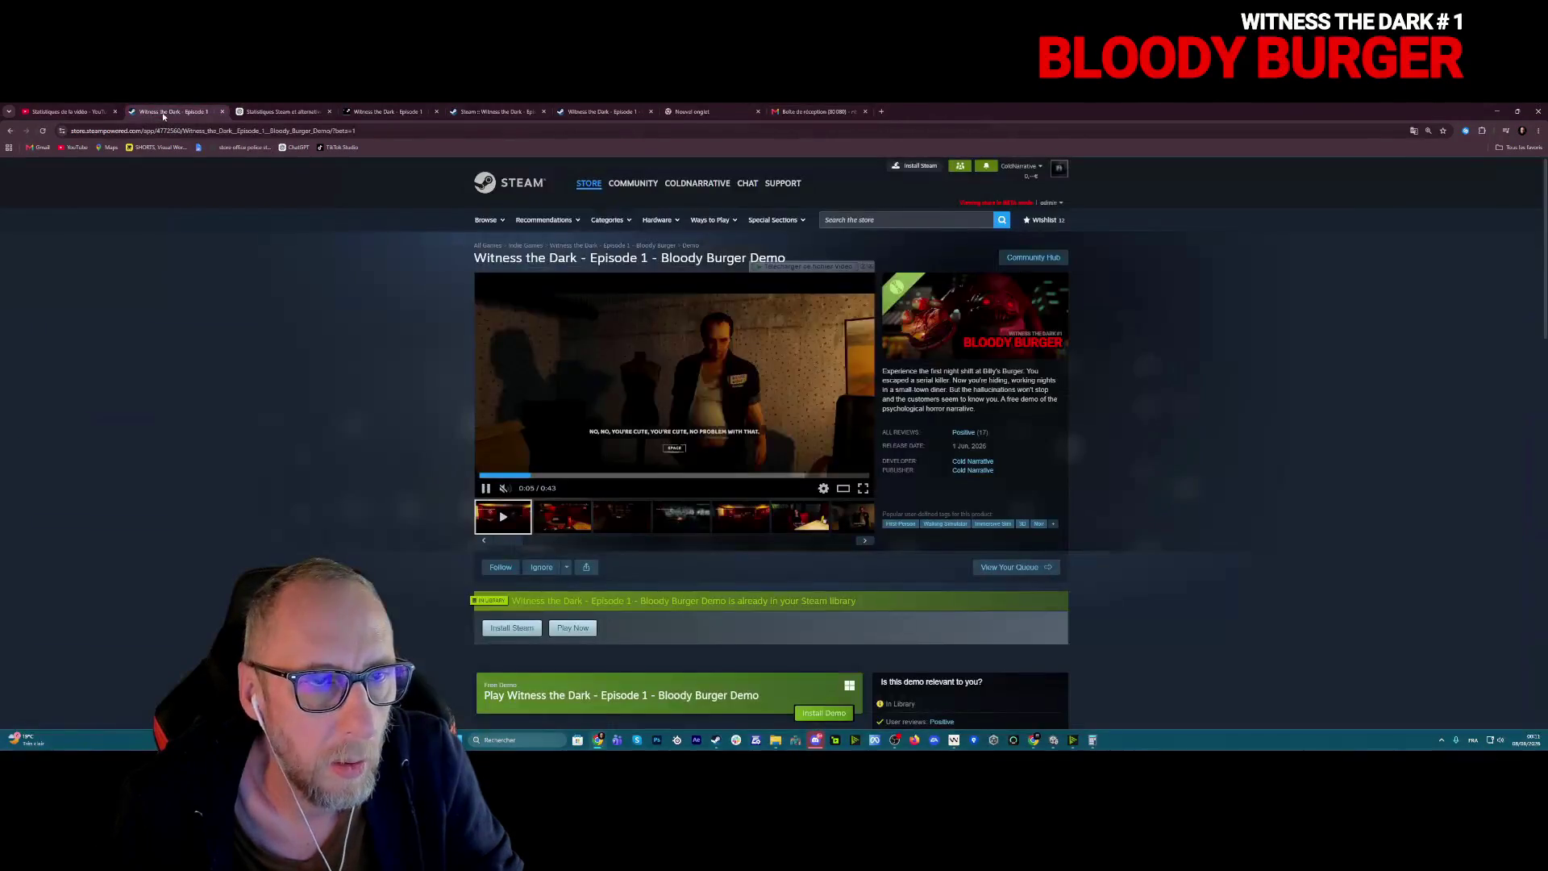
left_click(173, 111)
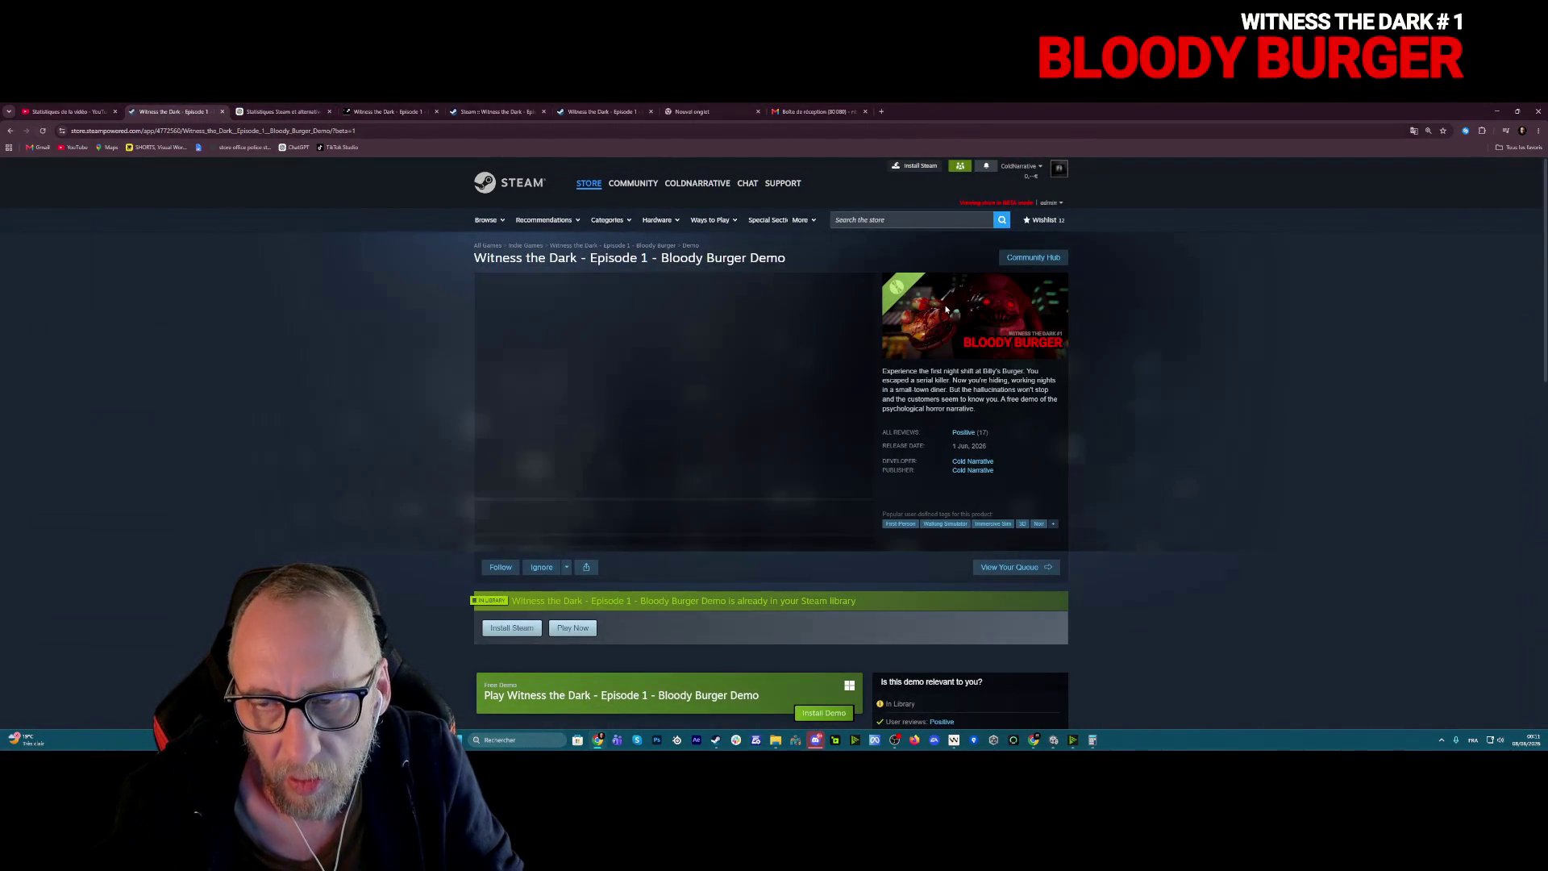
- Go through the ChatGPT, Steamworks and announcement editor tabs, then start a new tab typing 'twitch'
left_click(281, 112)
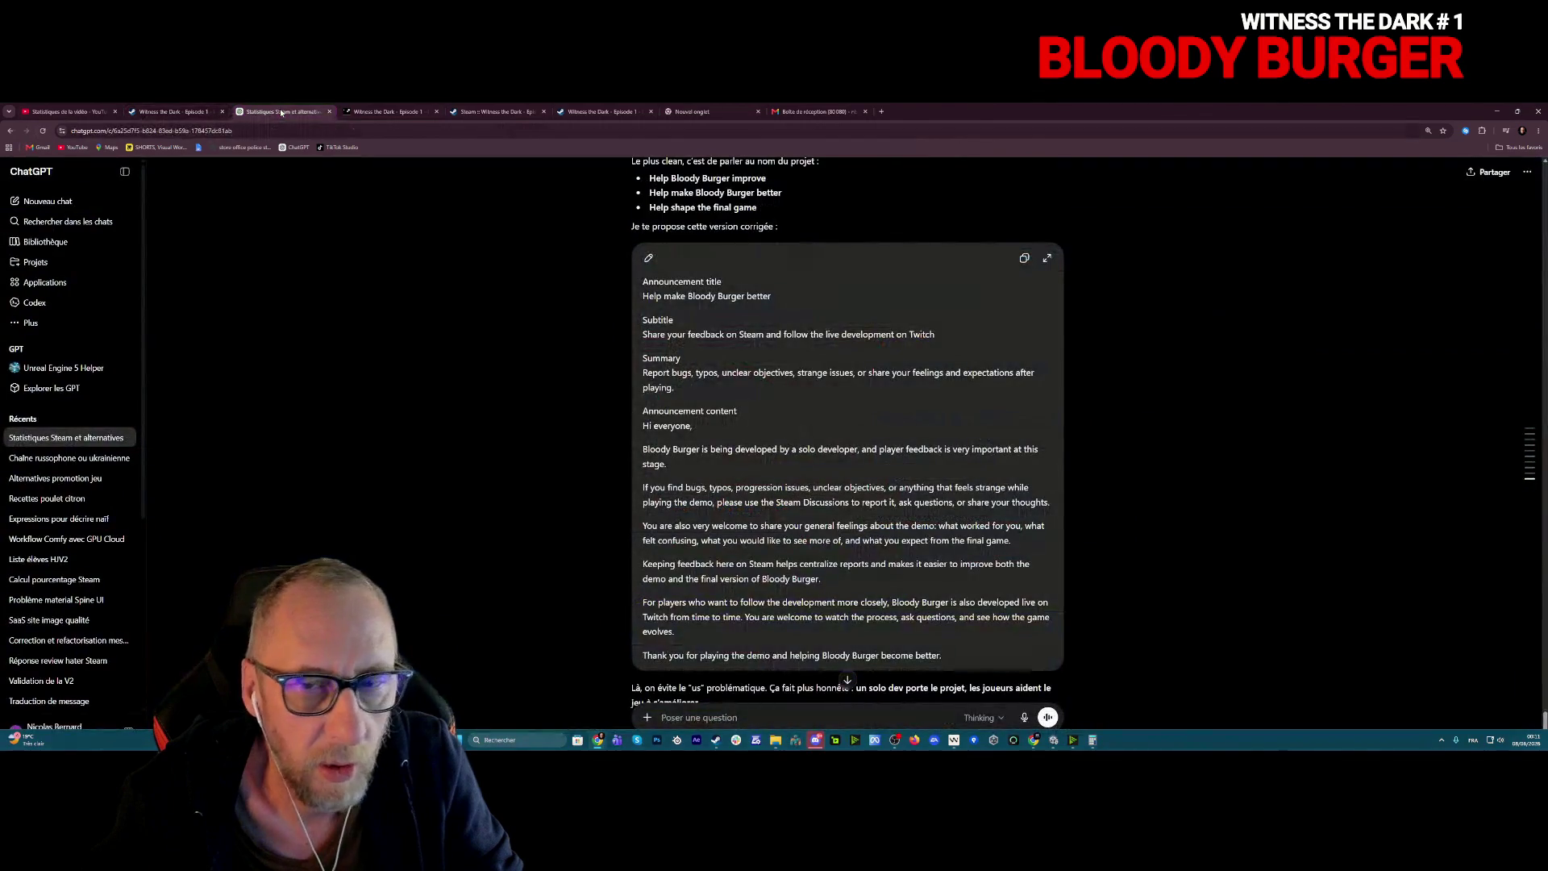
left_click(387, 112)
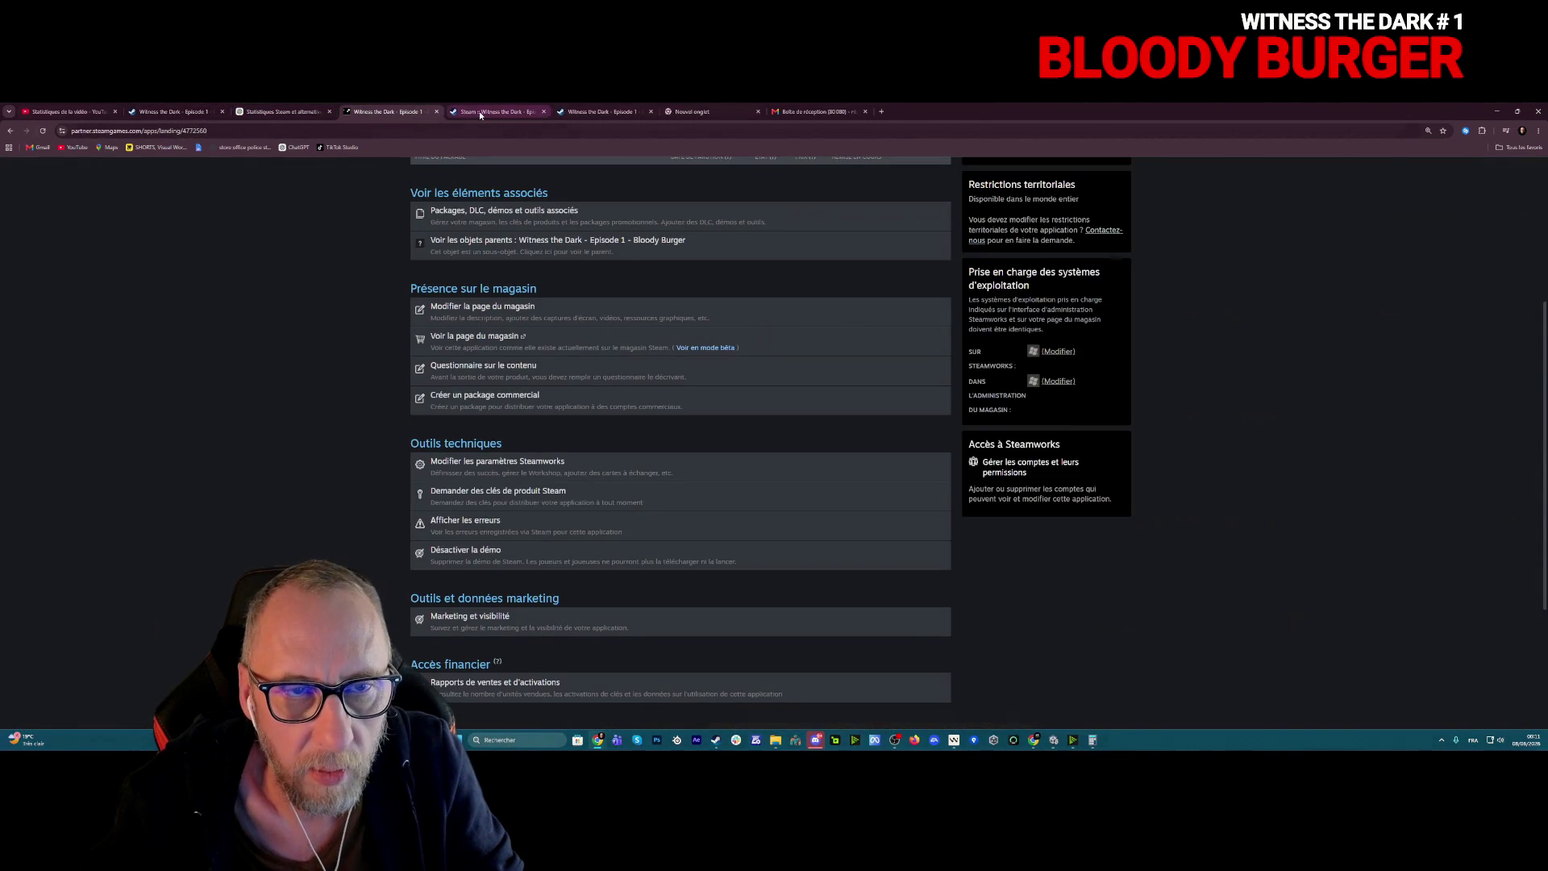
left_click(480, 113)
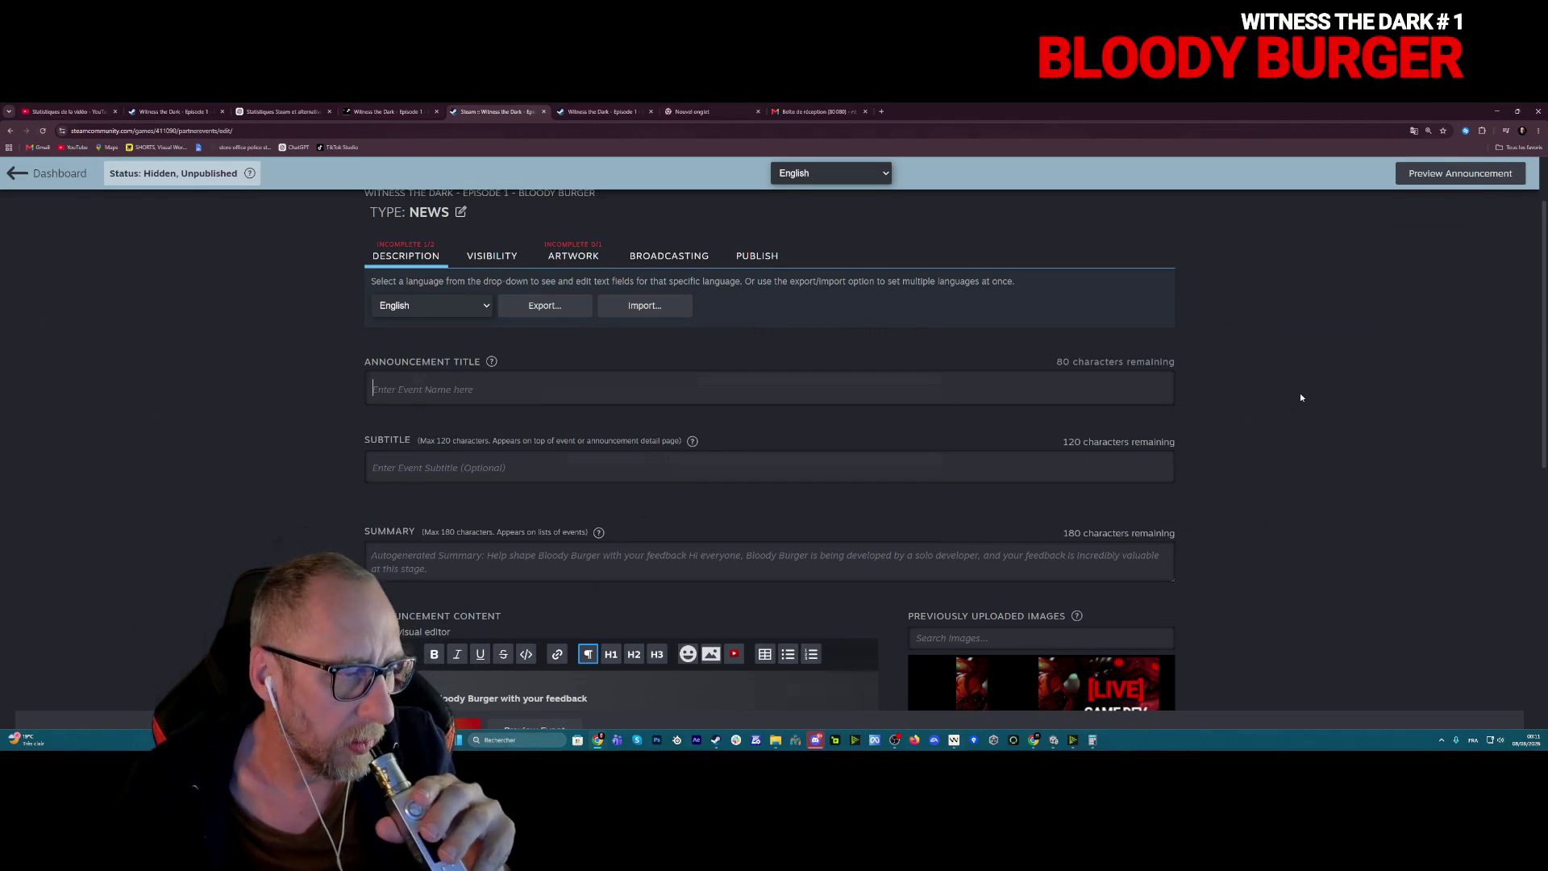
left_click(883, 112)
type("twitch")
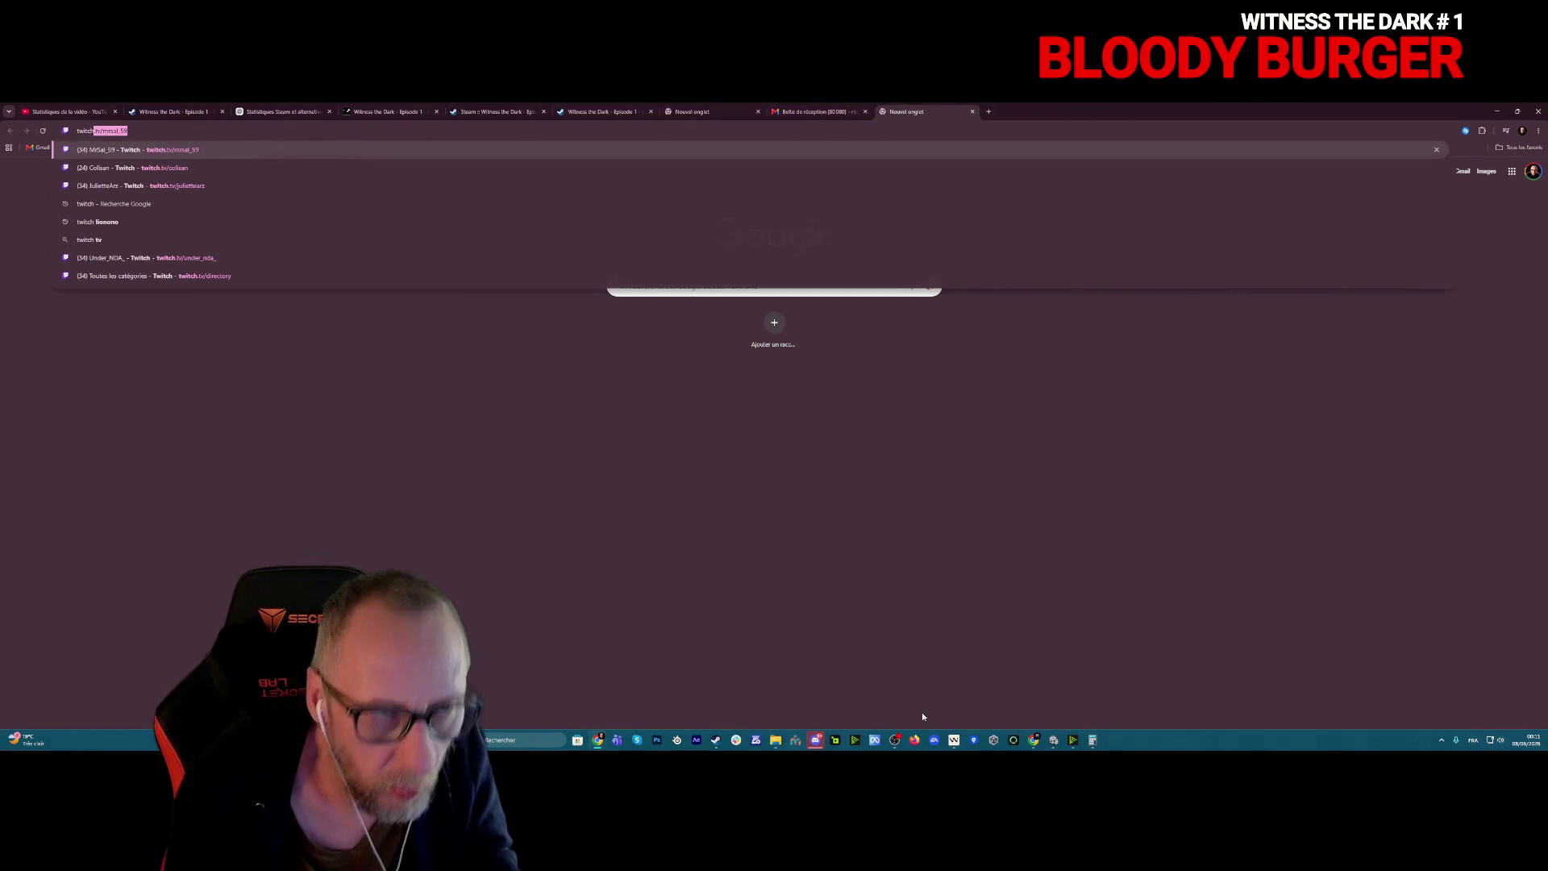
- Reach Twitch via search, browse the Développement de logiciels et de jeux category, and open a live stream
key("Return")
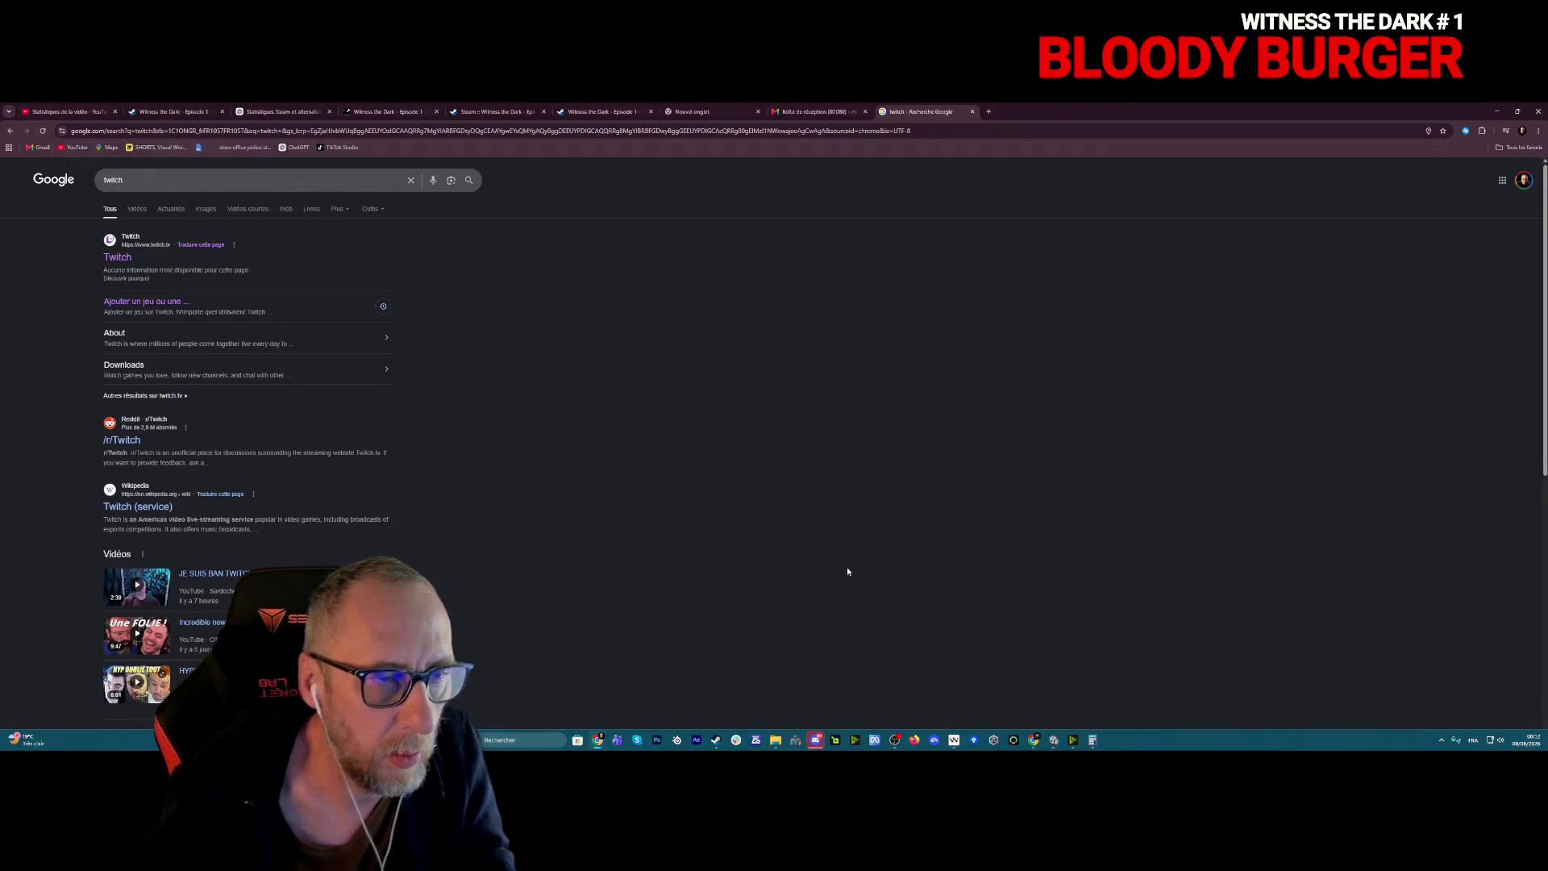
left_click(117, 258)
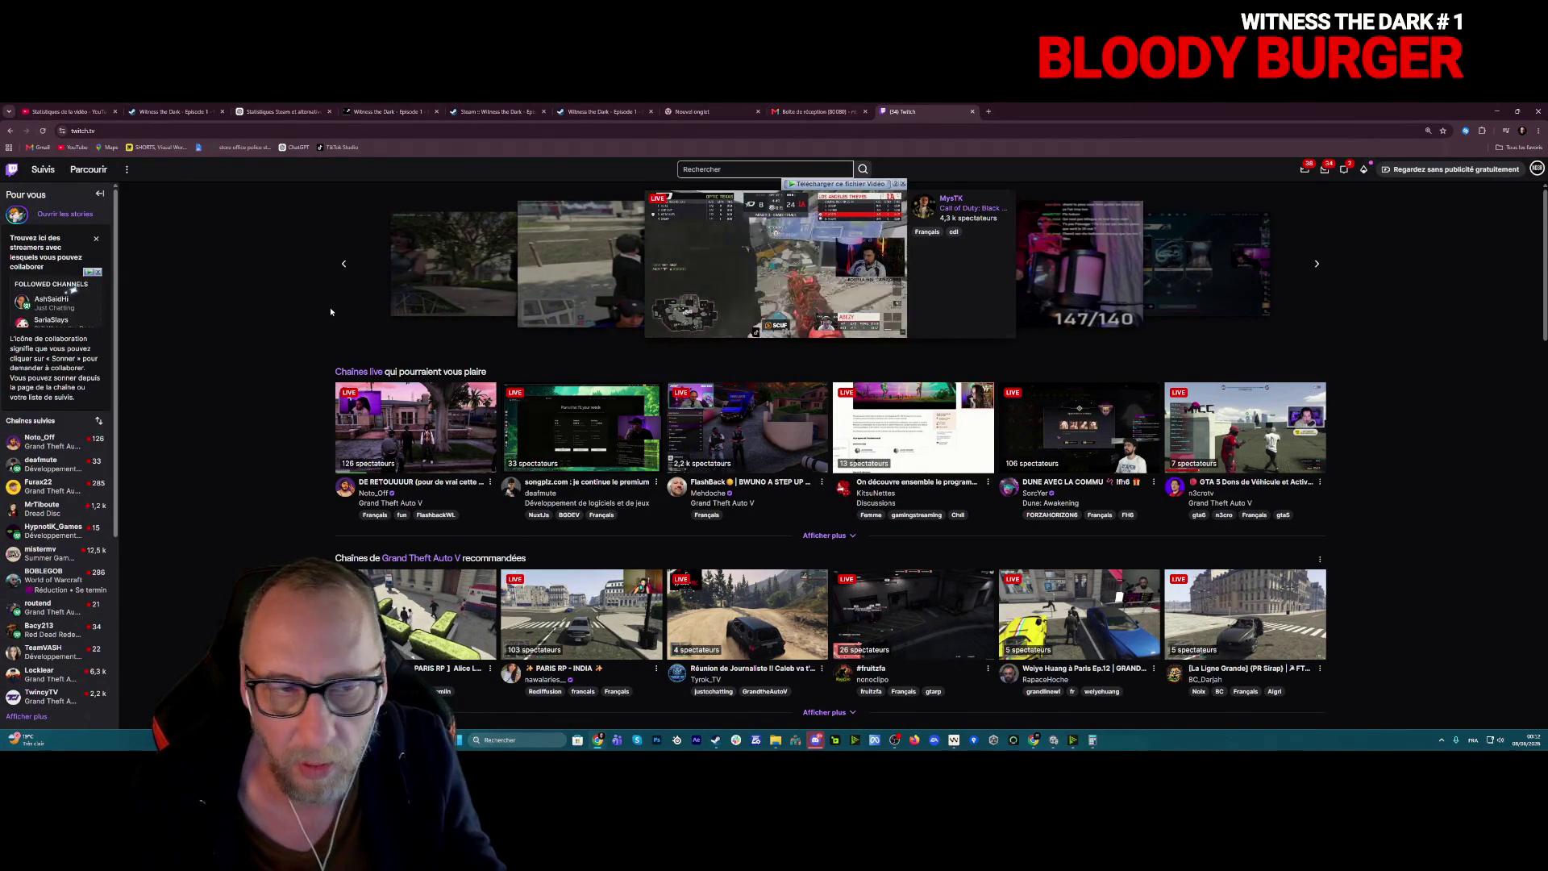
left_click(88, 169)
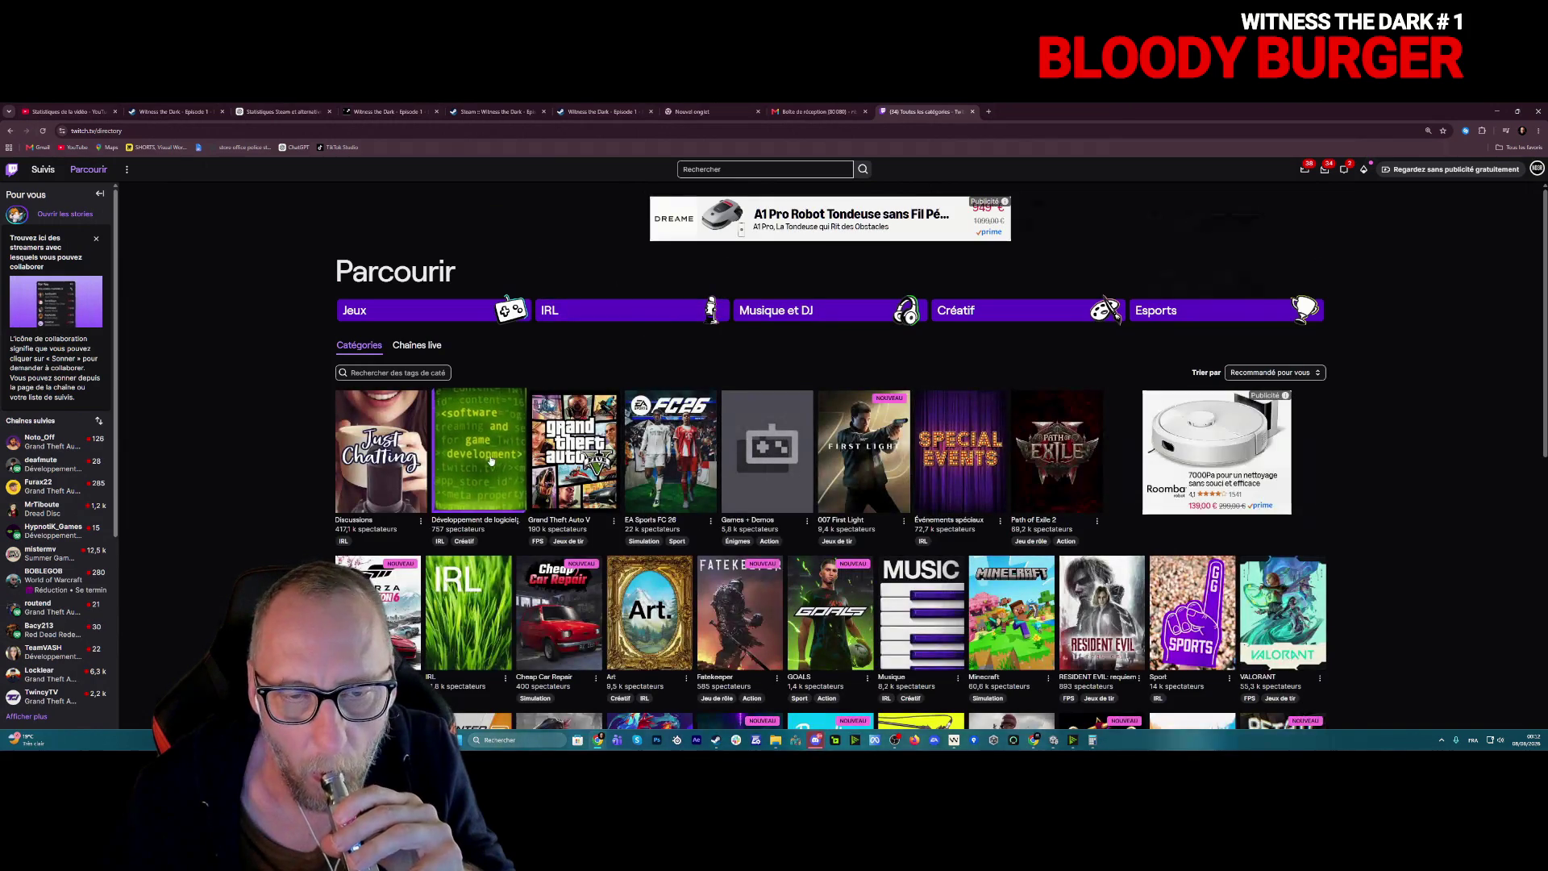
left_click(497, 451)
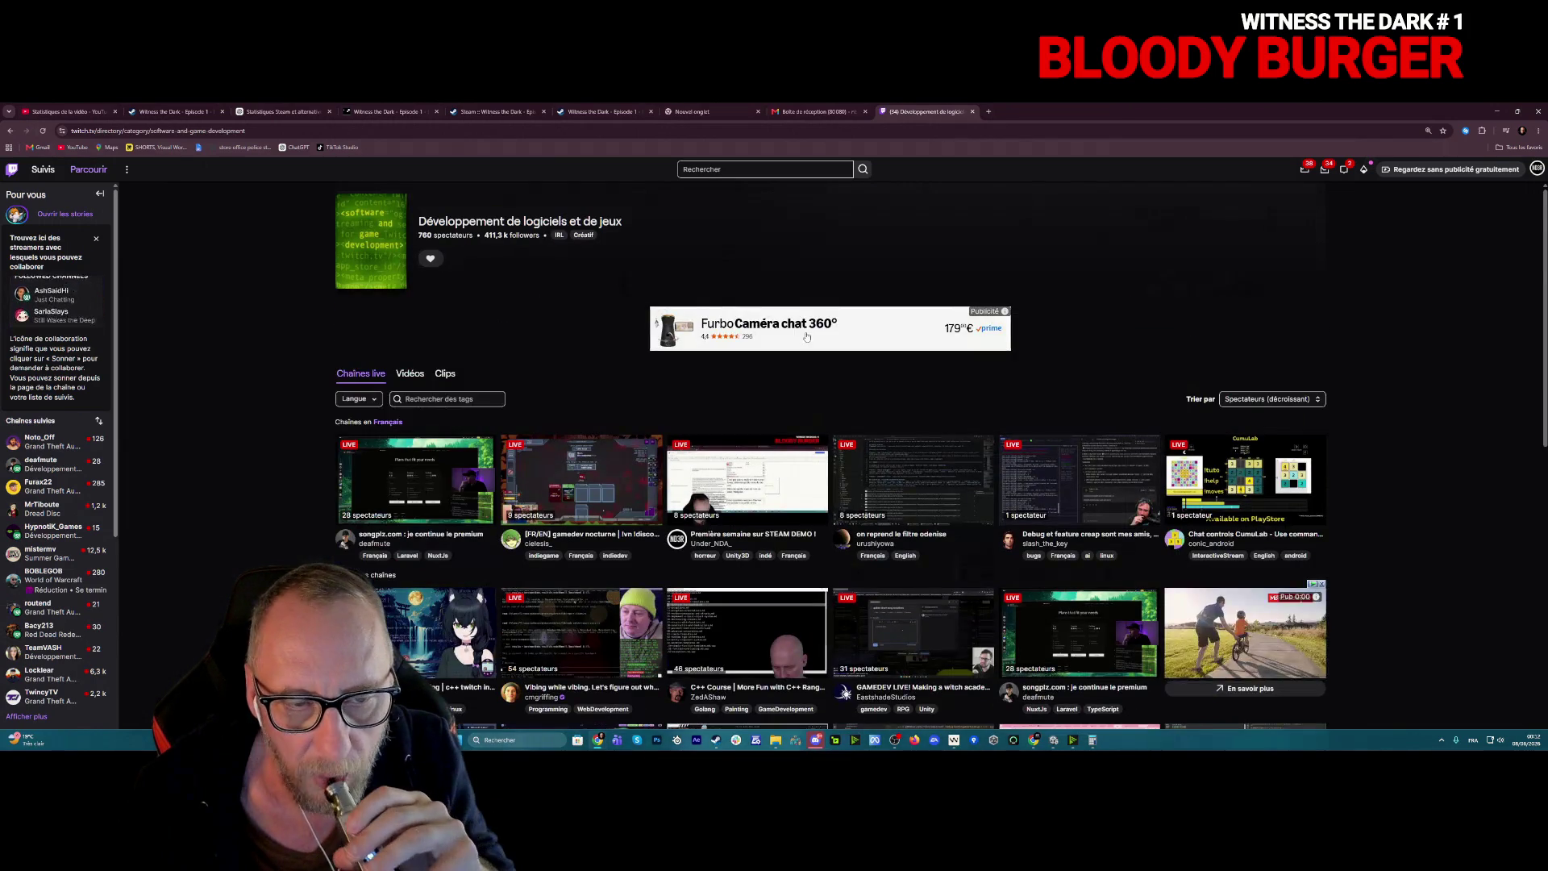
scroll(846, 339, "down", 1)
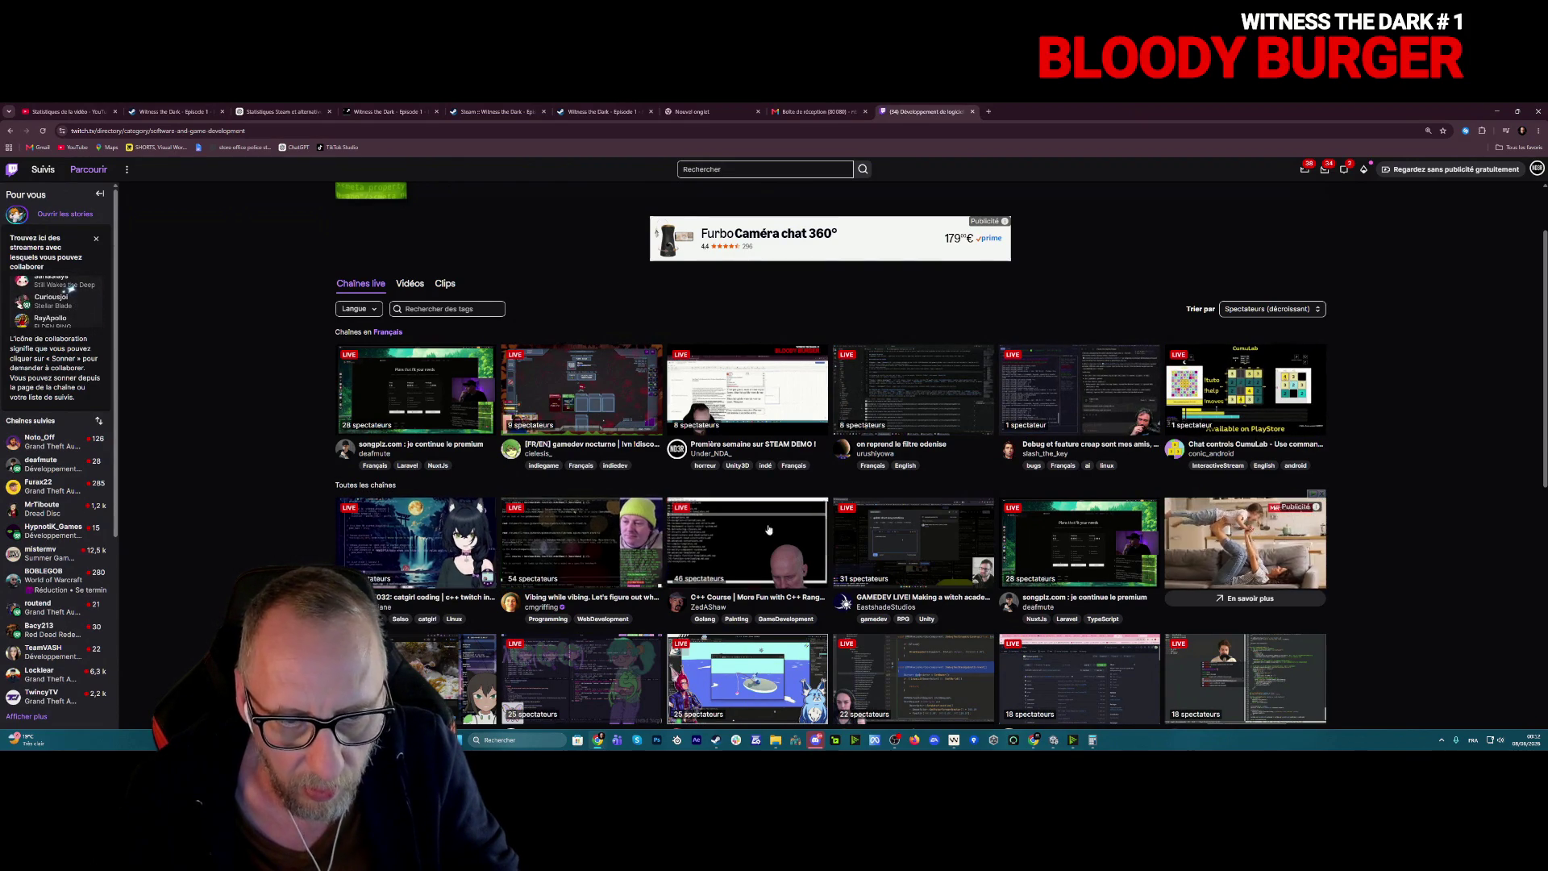
scroll(1074, 544, "down", 2)
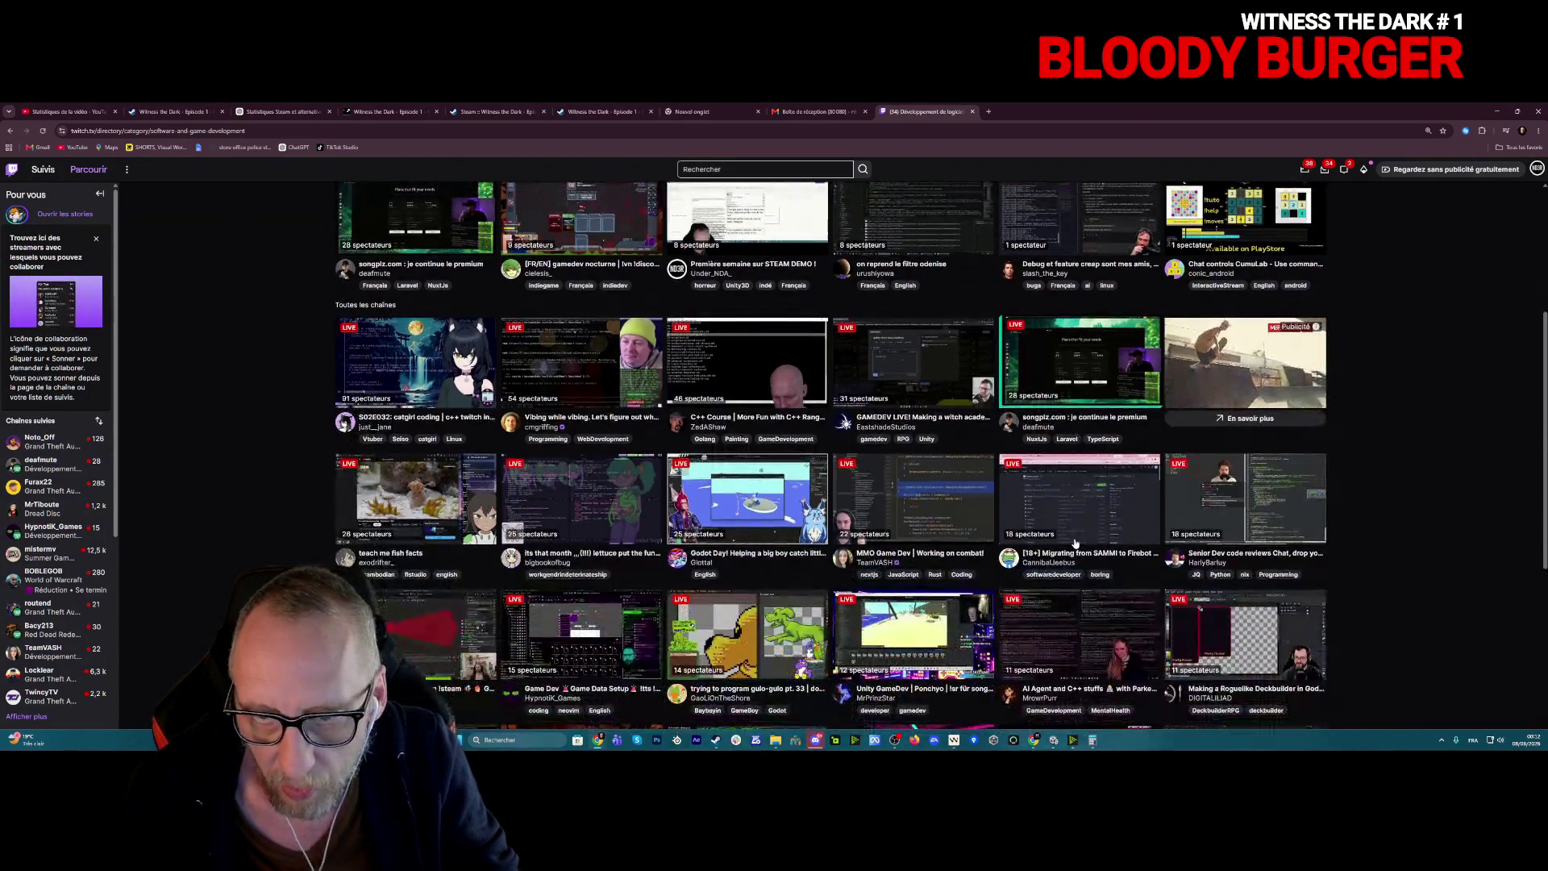
scroll(1074, 544, "up", 2)
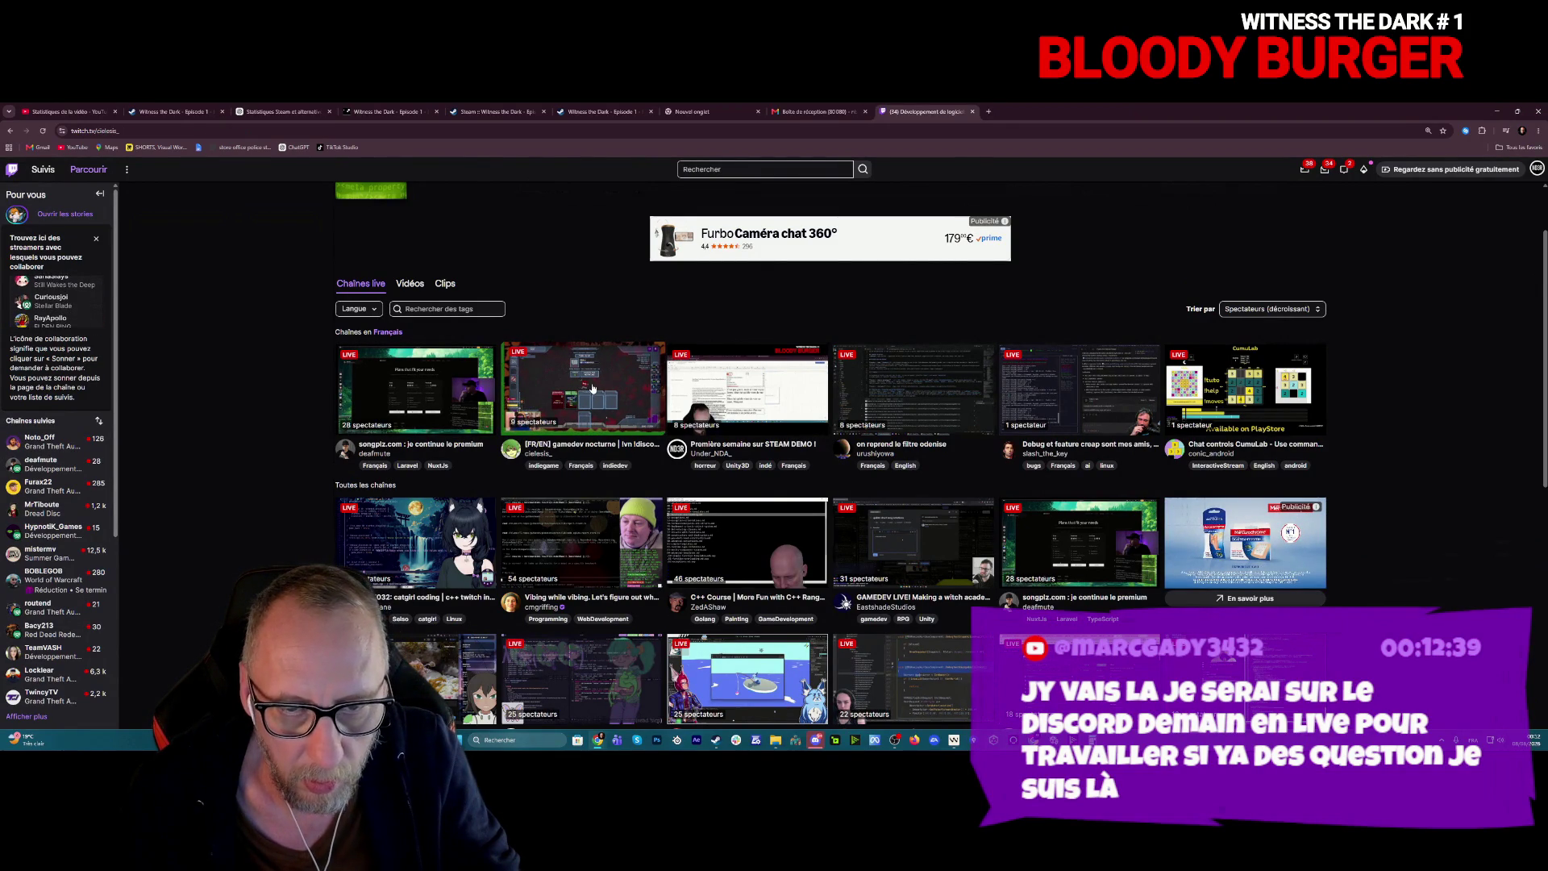
left_click(591, 387)
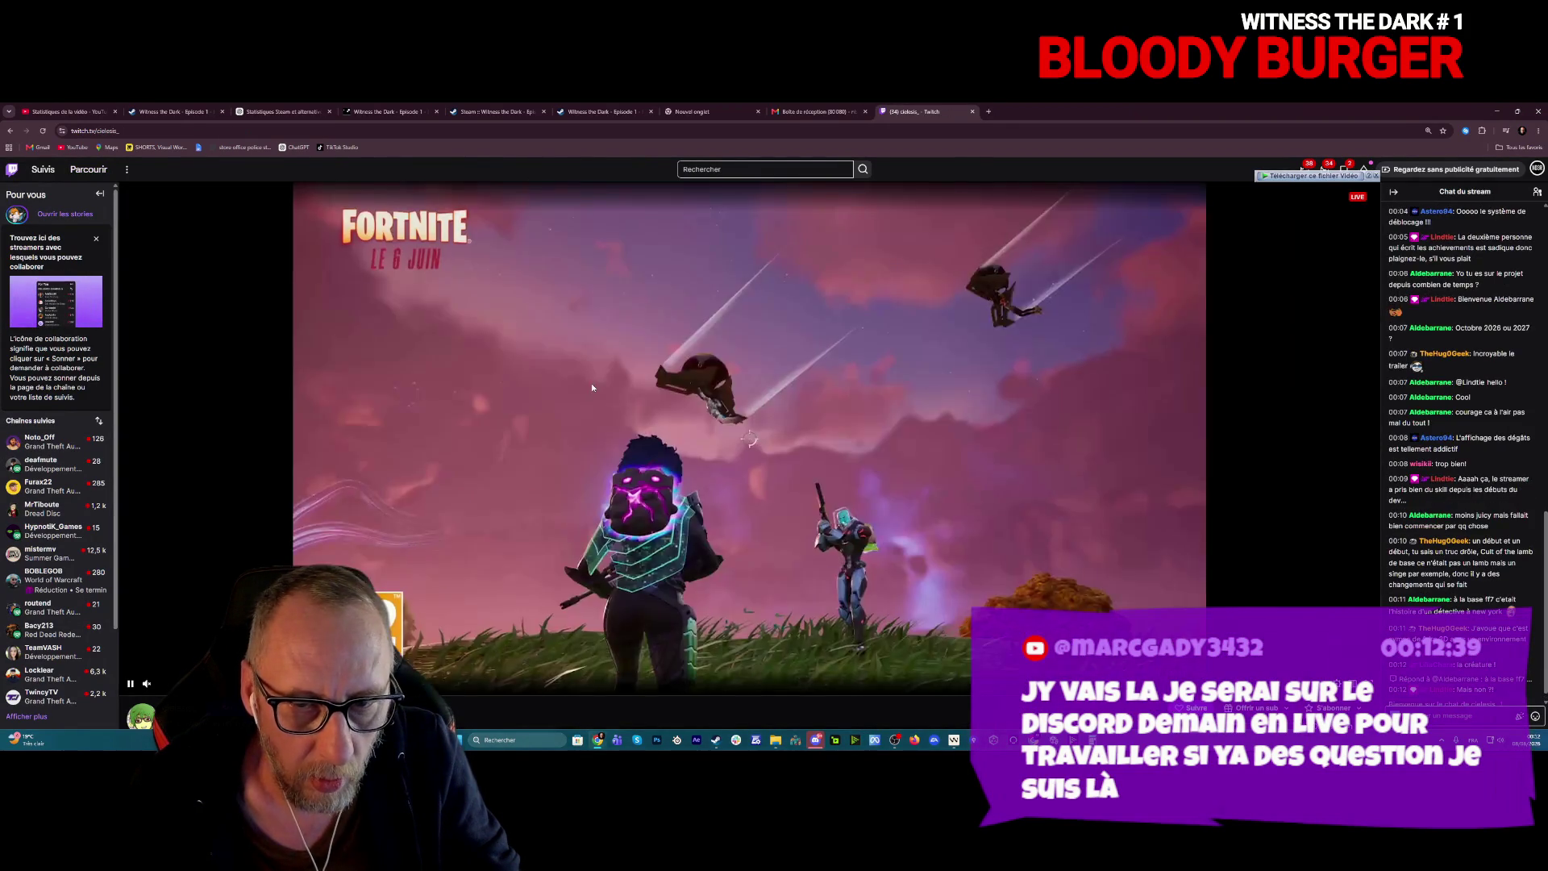